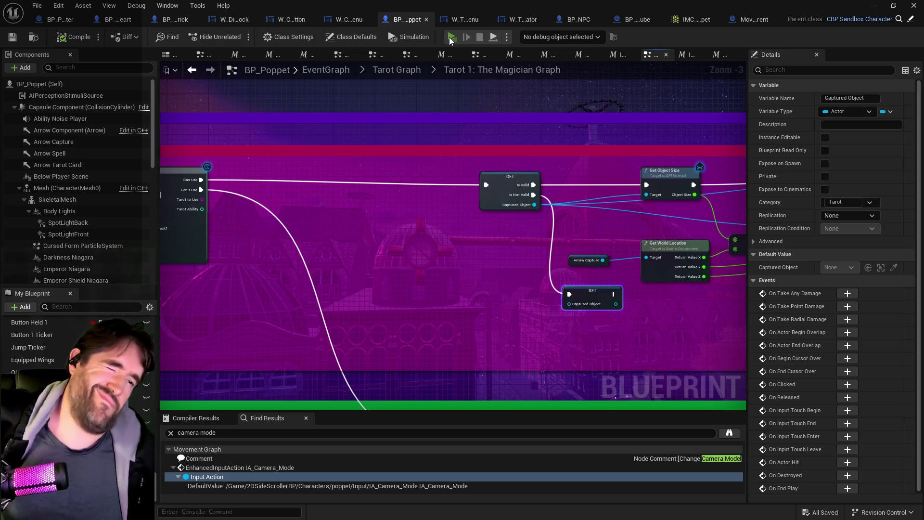
# Launch a standalone play-test of BP_Poppet's game that loads into the Magician Room
pyautogui.click(450, 38)
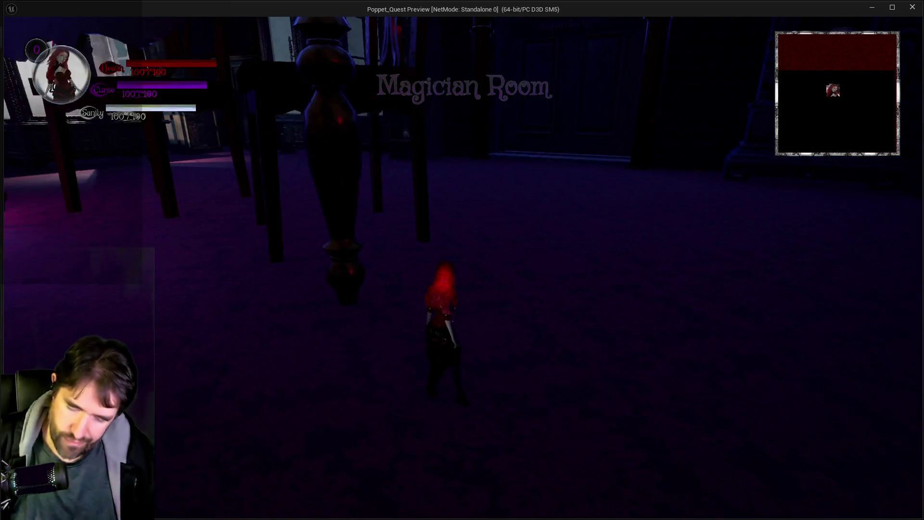
# Teleport using the Patrick tarot card and run toward the glowing cube
pyautogui.press('Tab')
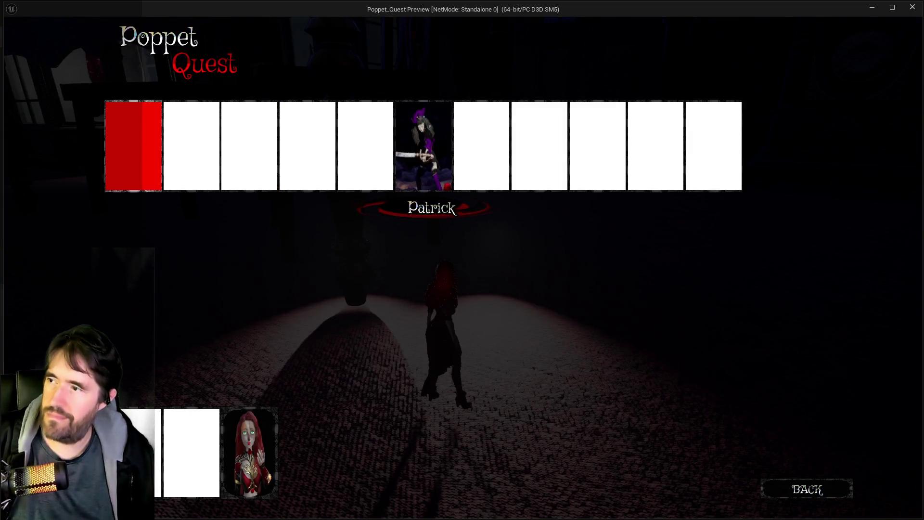
pyautogui.click(116, 159)
pyautogui.press('w')
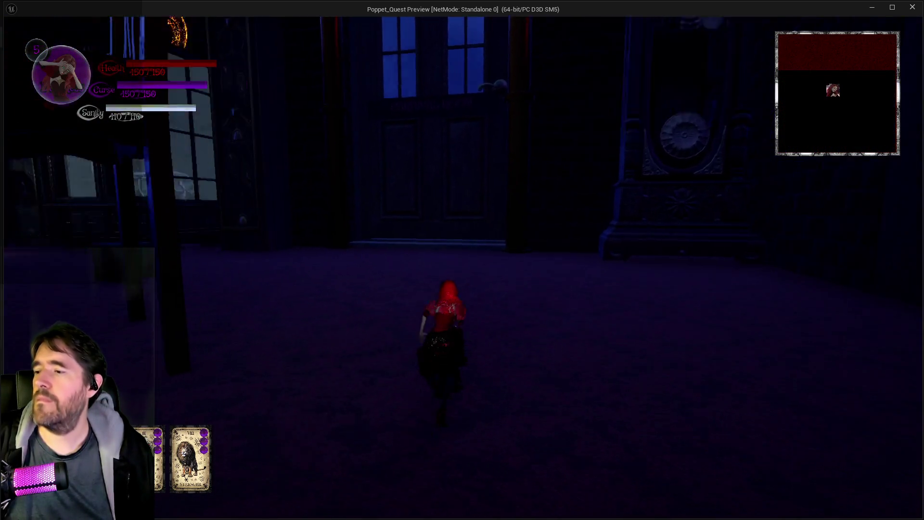
pyautogui.press('w')
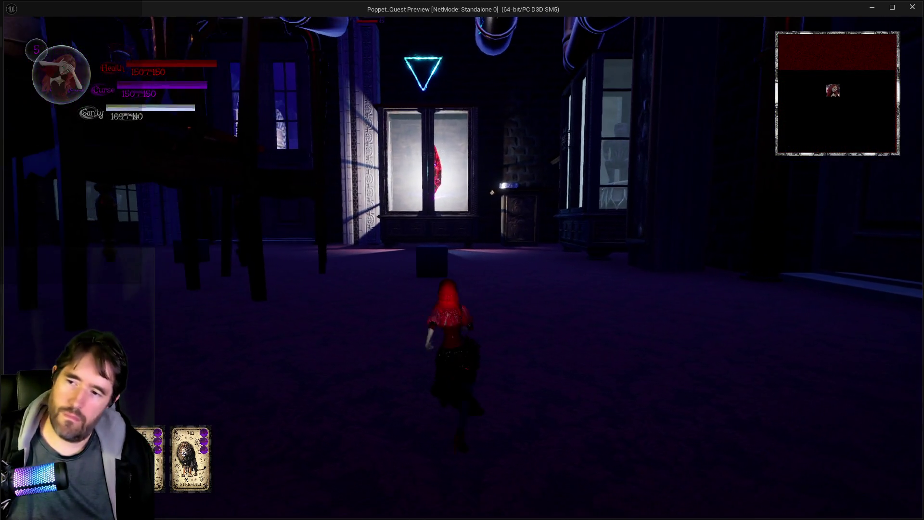
pyautogui.press('w')
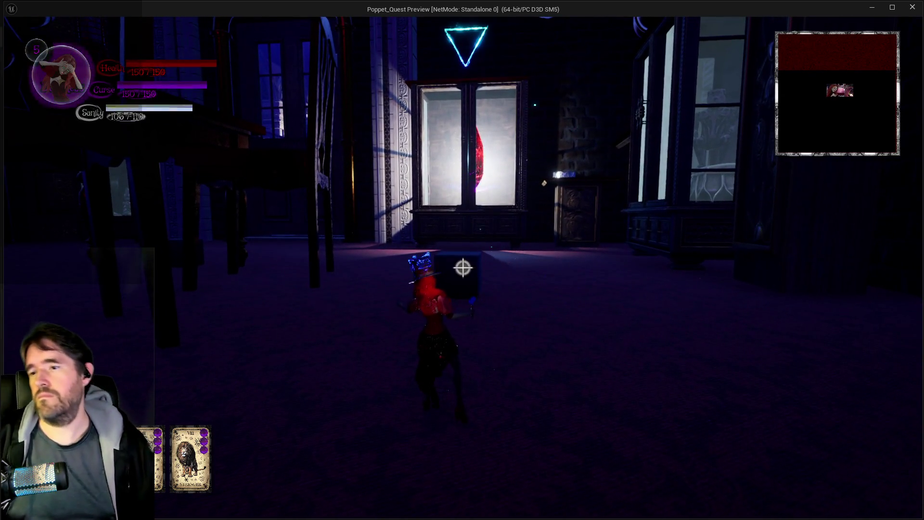
# Cast tarot spell bursts at the floating cube, then return to the editor
pyautogui.click(462, 264)
pyautogui.click(462, 263)
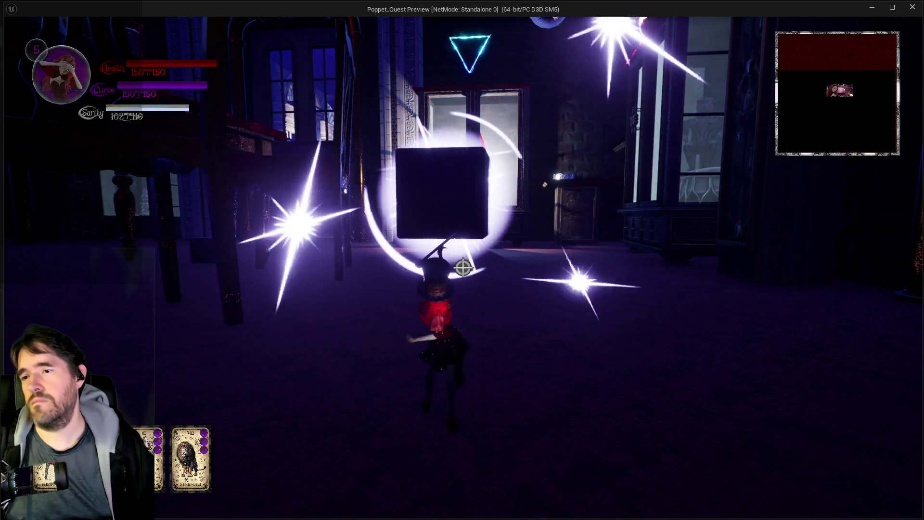
pyautogui.press('w')
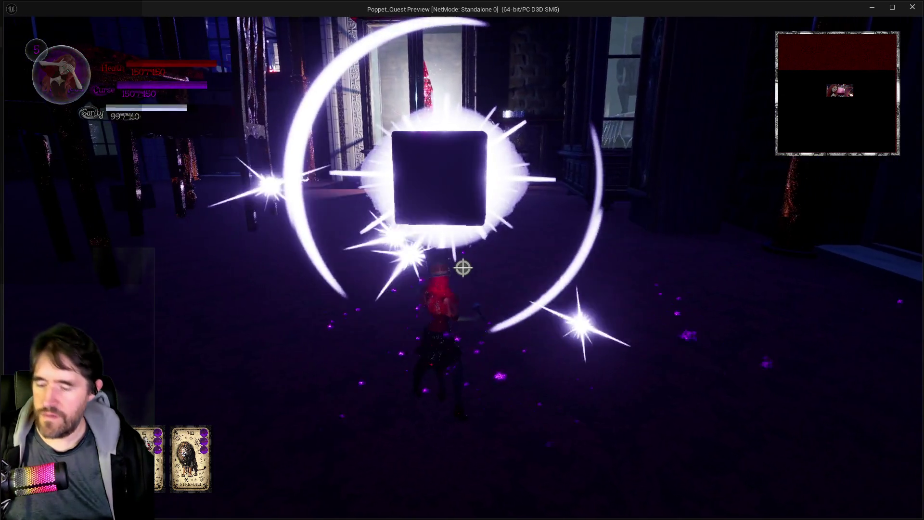
pyautogui.click(463, 268)
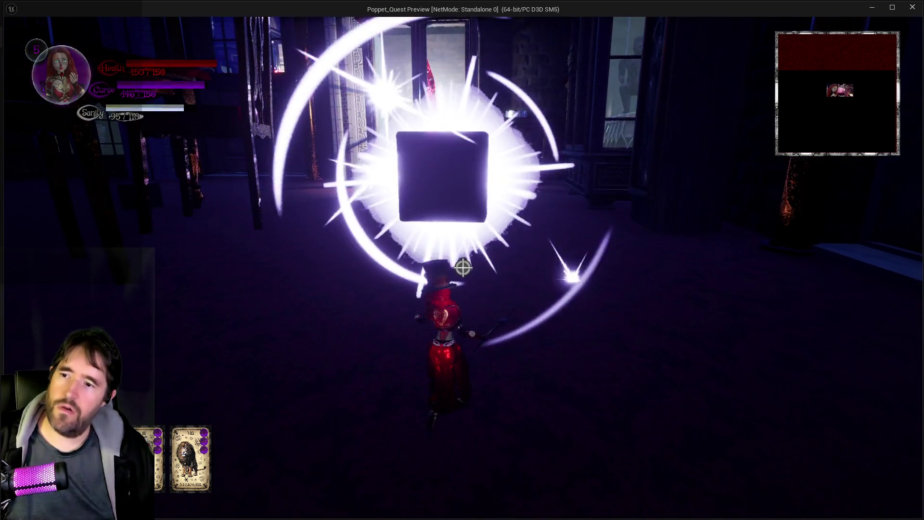
pyautogui.press('s')
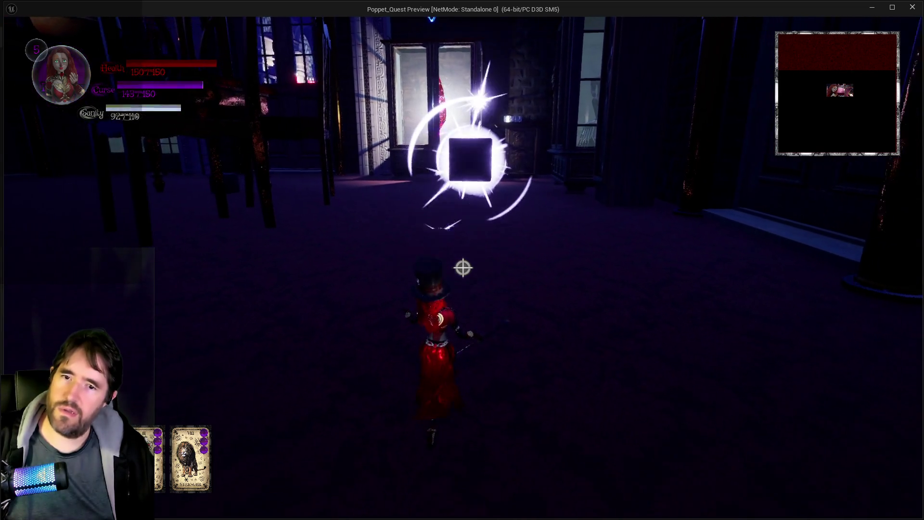
pyautogui.press('w')
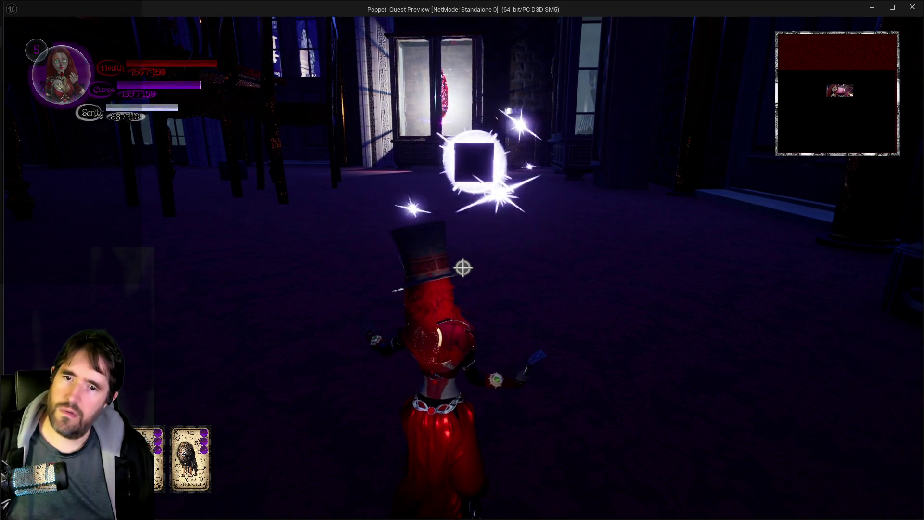
pyautogui.hotkey('alt', 'Tab')
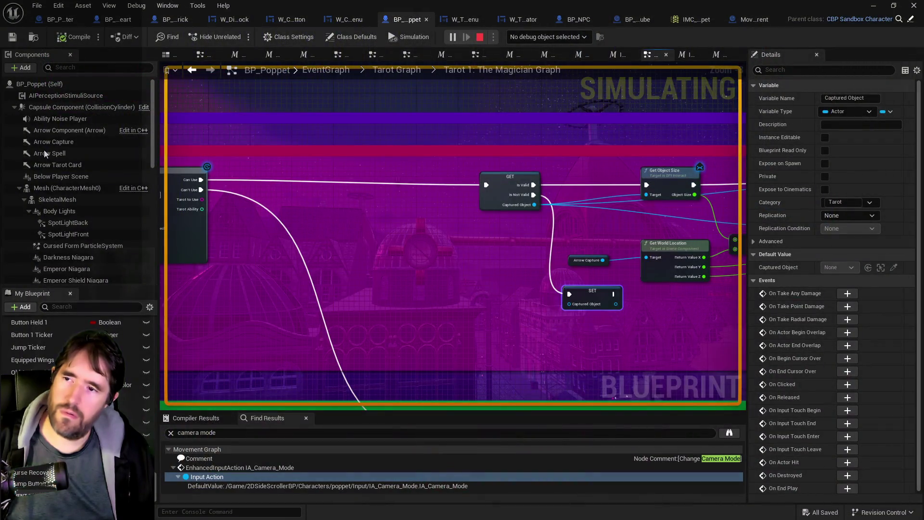
# End the play-test and pan the Magician graph over to the VInterp To node
pyautogui.press('Escape')
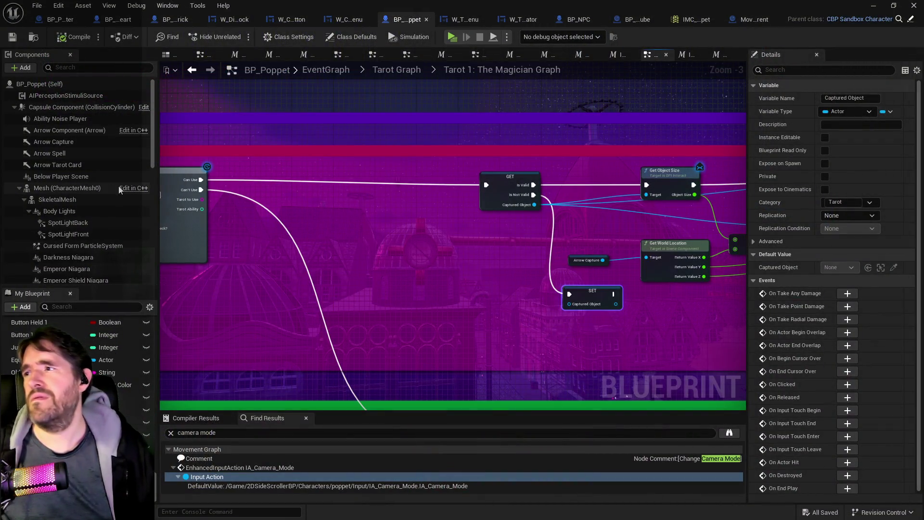
pyautogui.moveTo(359, 250); pyautogui.dragTo(161, 245)
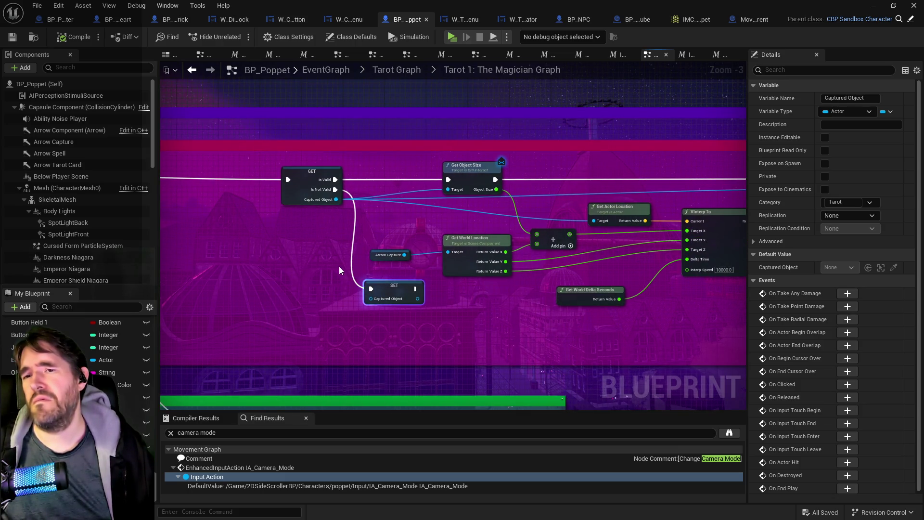
# Open the Tarot Form Graph and pan through it to the Reinitialize System nodes
pyautogui.click(396, 70)
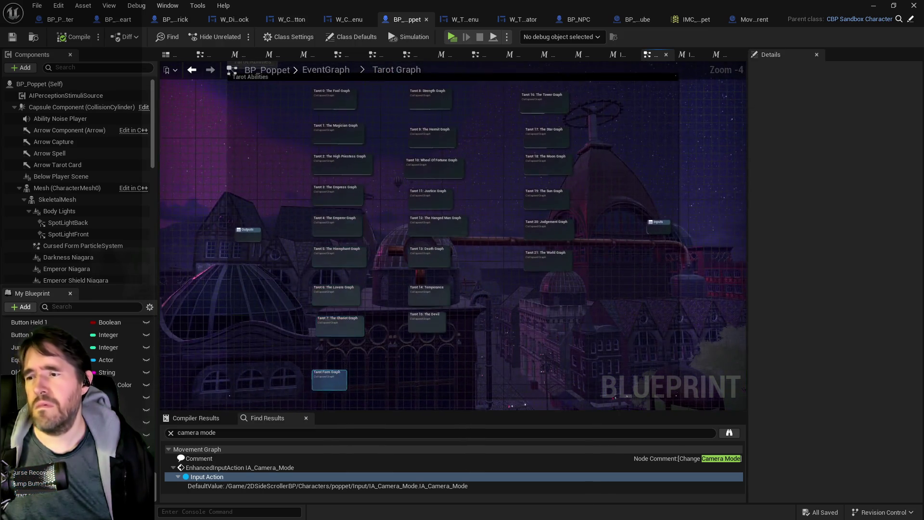
pyautogui.doubleClick(323, 280)
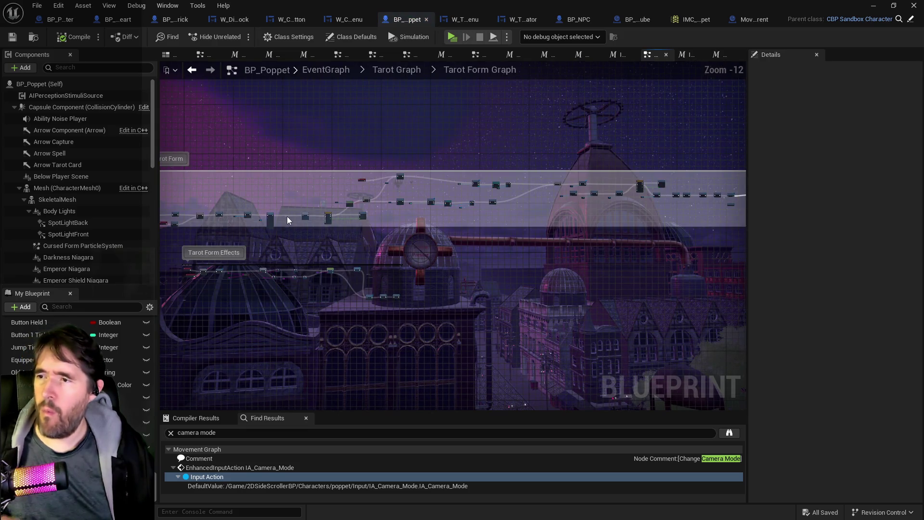
pyautogui.scroll(7, 281, 221)
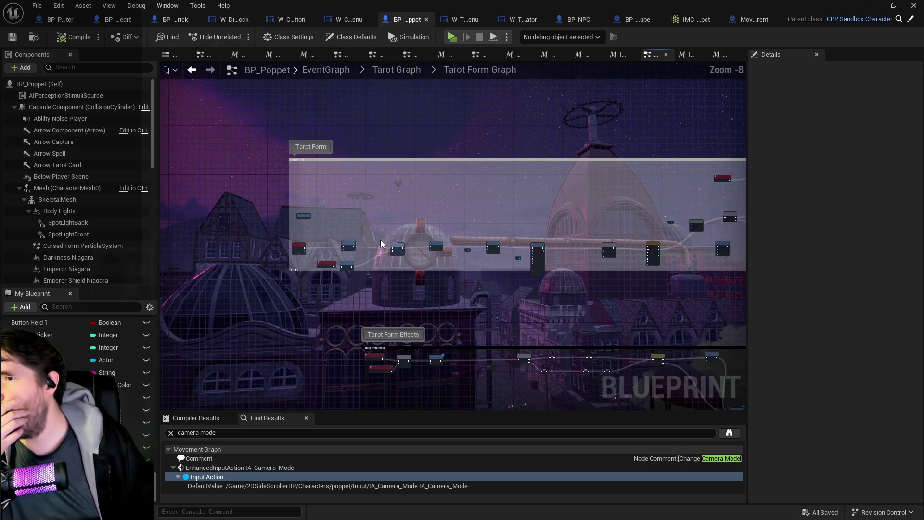
pyautogui.scroll(3, 356, 279)
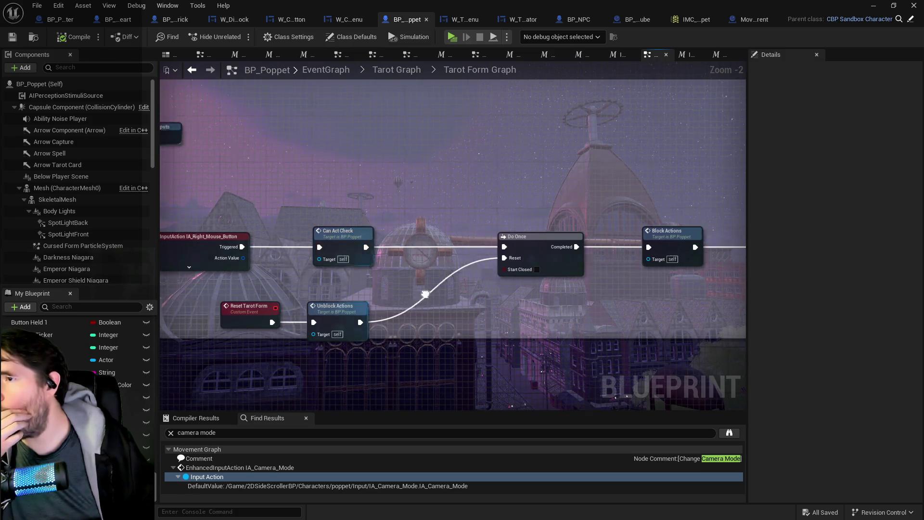
pyautogui.moveTo(503, 273); pyautogui.dragTo(297, 307)
pyautogui.moveTo(595, 279); pyautogui.dragTo(175, 309)
pyautogui.moveTo(351, 299)
pyautogui.mouseDown()
pyautogui.moveTo(391, 234)
pyautogui.moveTo(215, 238)
pyautogui.mouseUp()
pyautogui.moveTo(626, 250)
pyautogui.mouseDown()
pyautogui.moveTo(501, 265)
pyautogui.moveTo(342, 326)
pyautogui.mouseUp()
pyautogui.moveTo(603, 256); pyautogui.dragTo(289, 299)
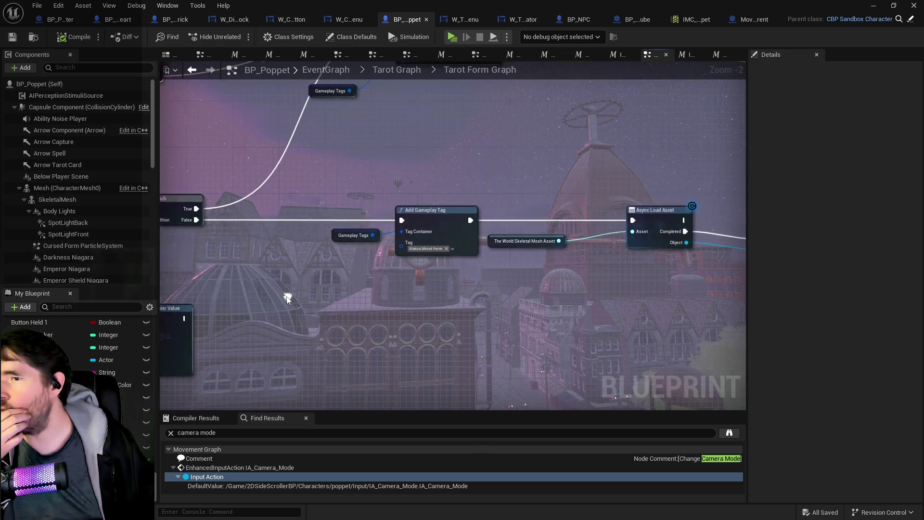
pyautogui.moveTo(408, 263)
pyautogui.mouseDown()
pyautogui.moveTo(413, 248)
pyautogui.moveTo(392, 262)
pyautogui.moveTo(421, 187)
pyautogui.mouseUp()
pyautogui.moveTo(499, 221)
pyautogui.mouseDown()
pyautogui.moveTo(458, 221)
pyautogui.moveTo(423, 206)
pyautogui.moveTo(421, 226)
pyautogui.moveTo(214, 251)
pyautogui.mouseUp()
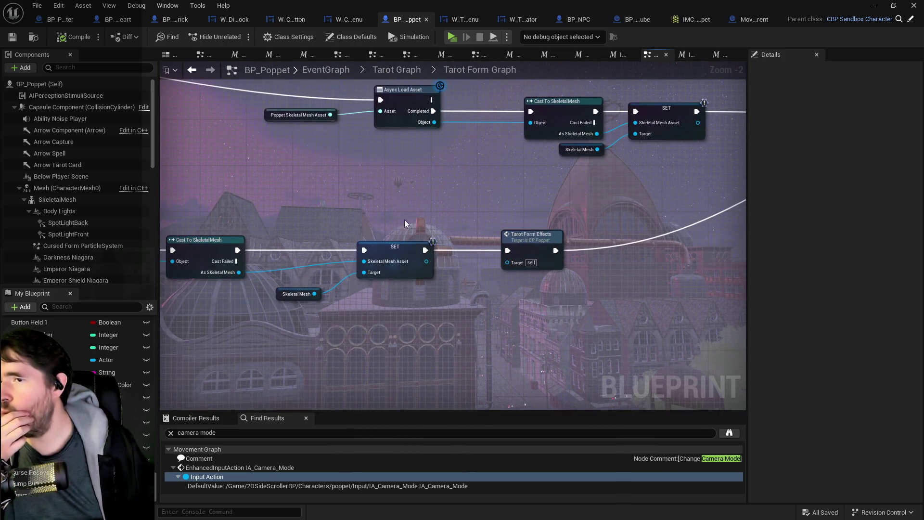
pyautogui.moveTo(404, 220); pyautogui.dragTo(318, 261)
pyautogui.moveTo(505, 251)
pyautogui.mouseDown()
pyautogui.moveTo(485, 148)
pyautogui.moveTo(351, 158)
pyautogui.moveTo(314, 273)
pyautogui.mouseUp()
pyautogui.moveTo(602, 250)
pyautogui.mouseDown()
pyautogui.moveTo(453, 246)
pyautogui.moveTo(599, 194)
pyautogui.moveTo(278, 178)
pyautogui.mouseUp()
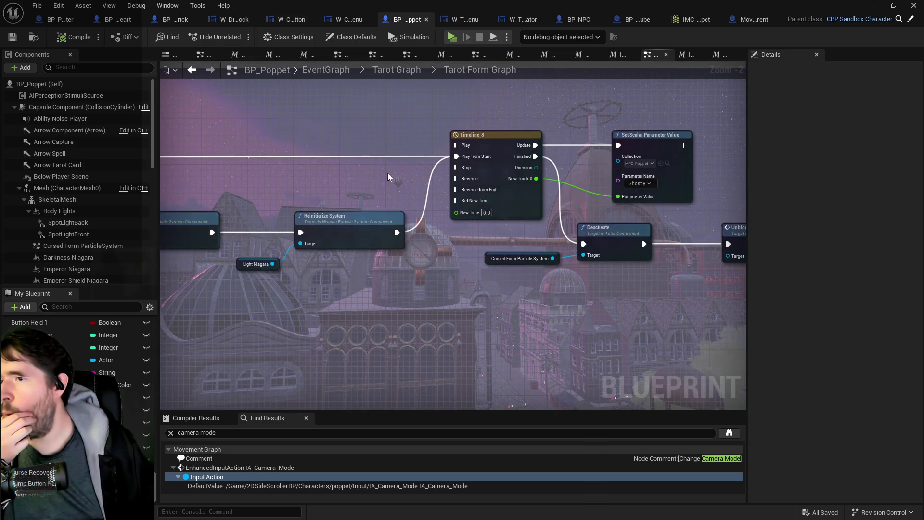
pyautogui.moveTo(388, 173); pyautogui.dragTo(218, 181)
pyautogui.moveTo(474, 176); pyautogui.dragTo(703, 205)
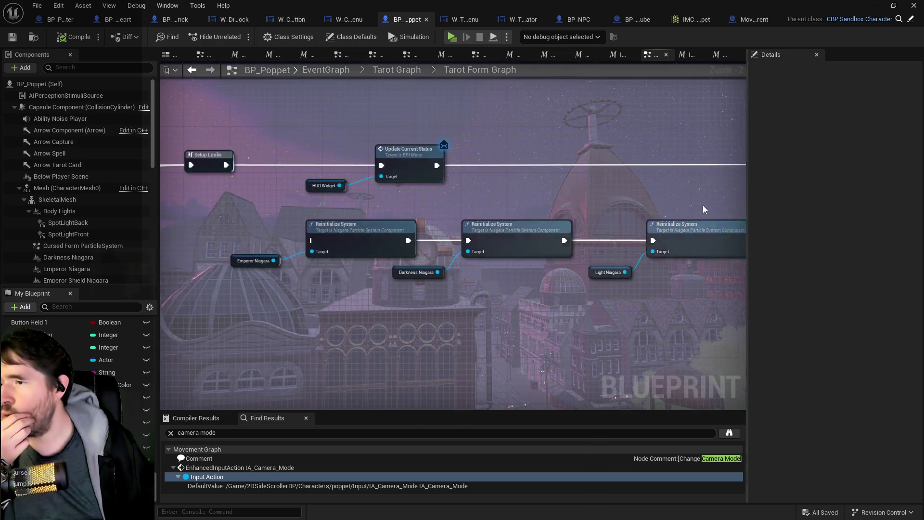
# Delete the Reinitialize System nodes and bring Tarot 18: the Moon 3 into view
pyautogui.moveTo(247, 216)
pyautogui.mouseDown()
pyautogui.moveTo(698, 276)
pyautogui.moveTo(134, 234)
pyautogui.mouseUp()
pyautogui.press('Delete')
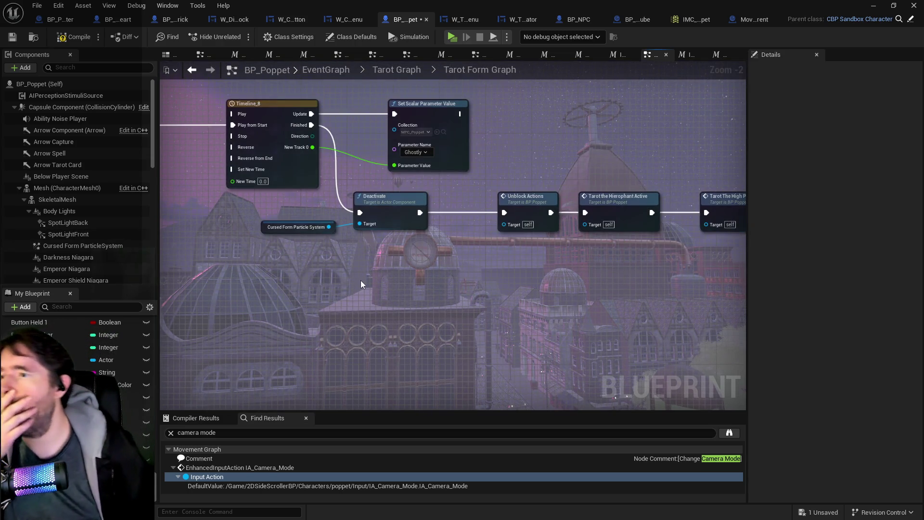
pyautogui.moveTo(361, 280); pyautogui.dragTo(254, 287)
pyautogui.moveTo(486, 282); pyautogui.dragTo(99, 305)
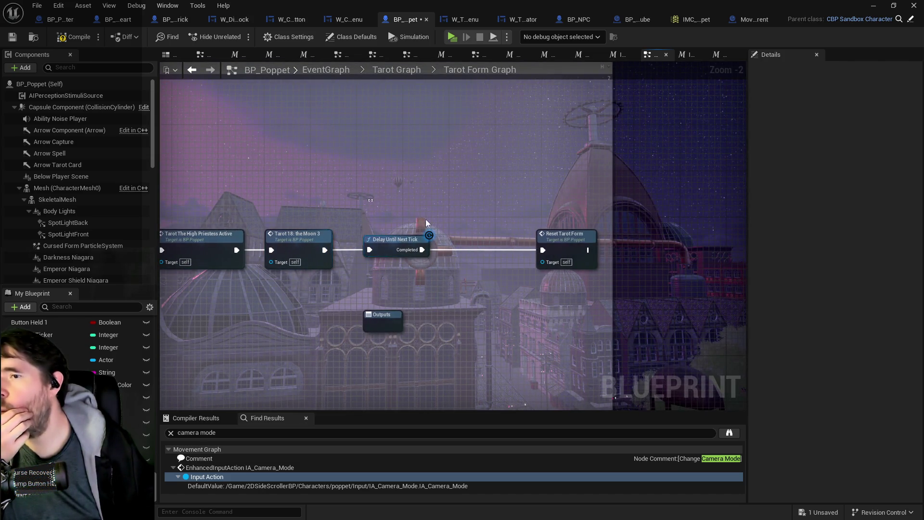
# Shift Delay Until Next Tick and Reset Tarot Form right to make room after Tarot 18: the Moon 3
pyautogui.moveTo(426, 219); pyautogui.dragTo(566, 255)
pyautogui.moveTo(406, 245); pyautogui.dragTo(533, 245)
pyautogui.click(329, 254)
pyautogui.moveTo(322, 254); pyautogui.dragTo(387, 253)
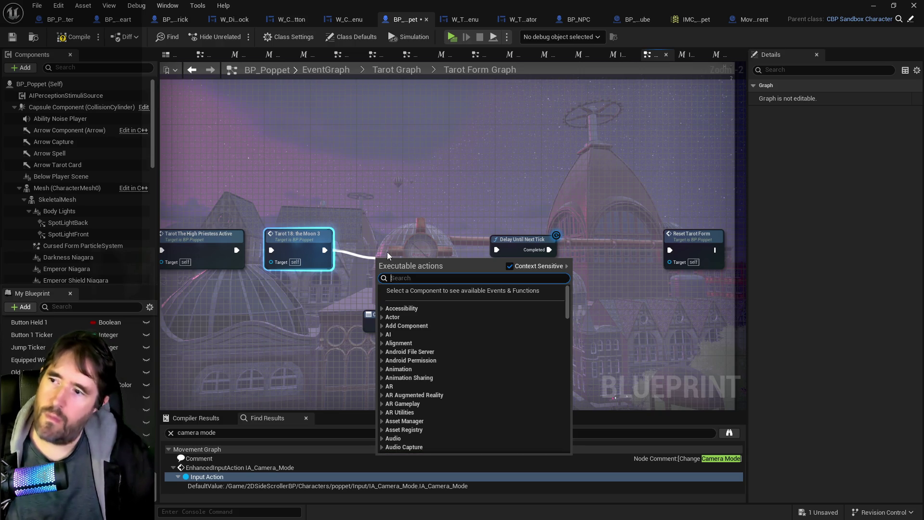
# Add a Get Captured Object node and convert it to a validated get
pyautogui.click(383, 250)
pyautogui.rightClick(339, 286)
pyautogui.write('get captured')
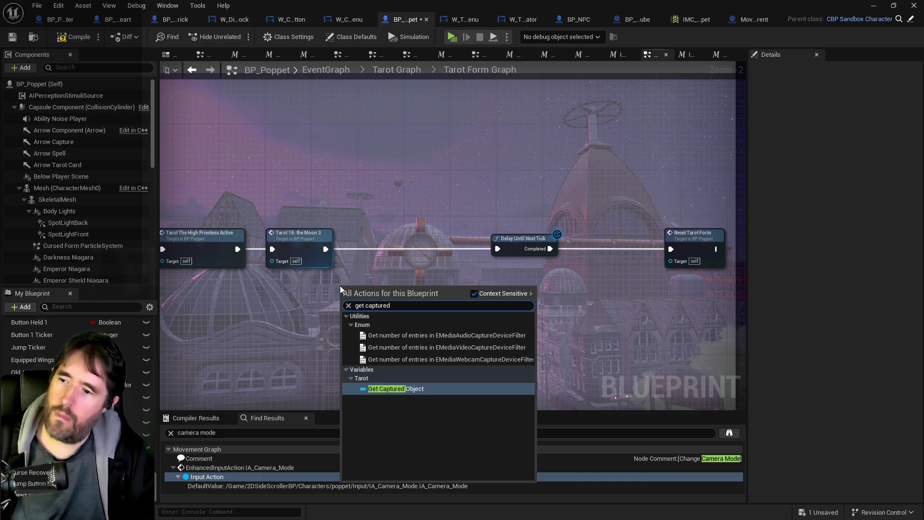
pyautogui.click(389, 386)
pyautogui.moveTo(377, 293); pyautogui.dragTo(408, 264)
pyautogui.write('is')
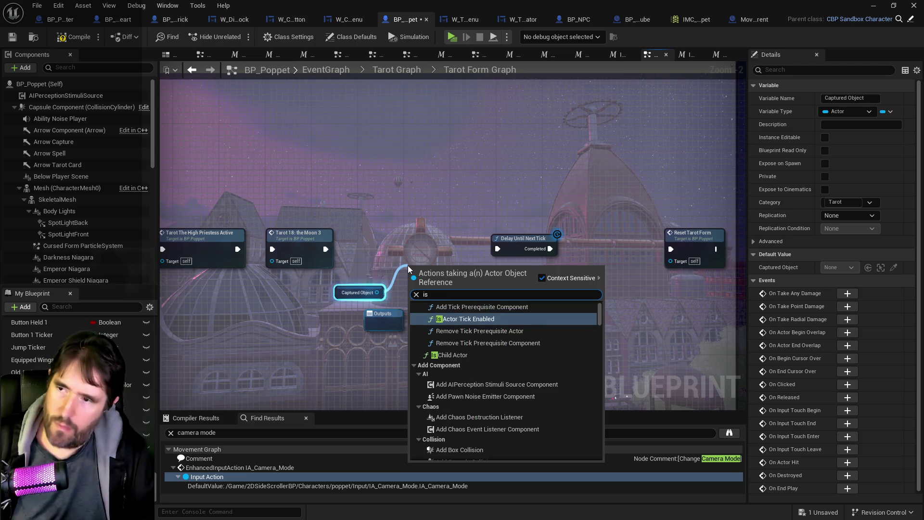
pyautogui.press('Escape')
pyautogui.rightClick(377, 292)
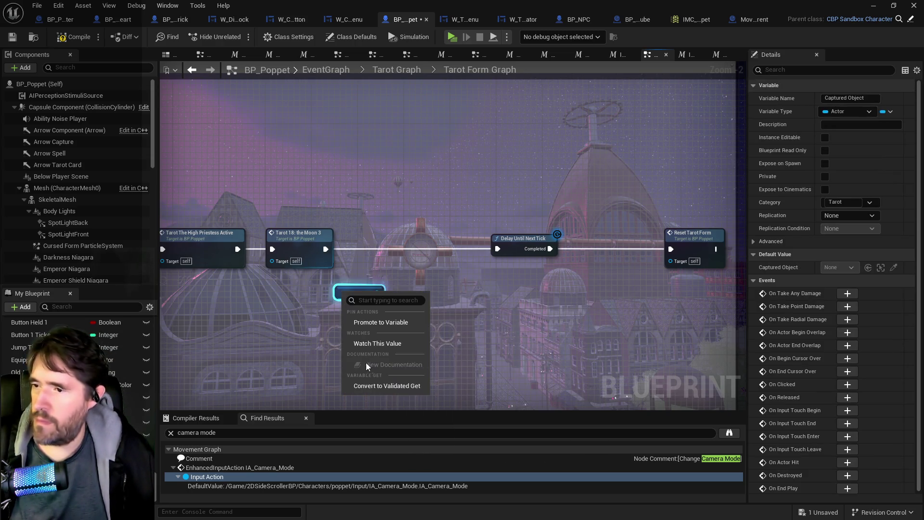
pyautogui.click(382, 389)
# Wire the validated get after Tarot 18 and add Floating Captured Object from Is Valid
pyautogui.moveTo(362, 303)
pyautogui.mouseDown()
pyautogui.moveTo(391, 245)
pyautogui.moveTo(383, 232)
pyautogui.moveTo(366, 249)
pyautogui.moveTo(449, 201)
pyautogui.mouseUp()
pyautogui.write('floating c')
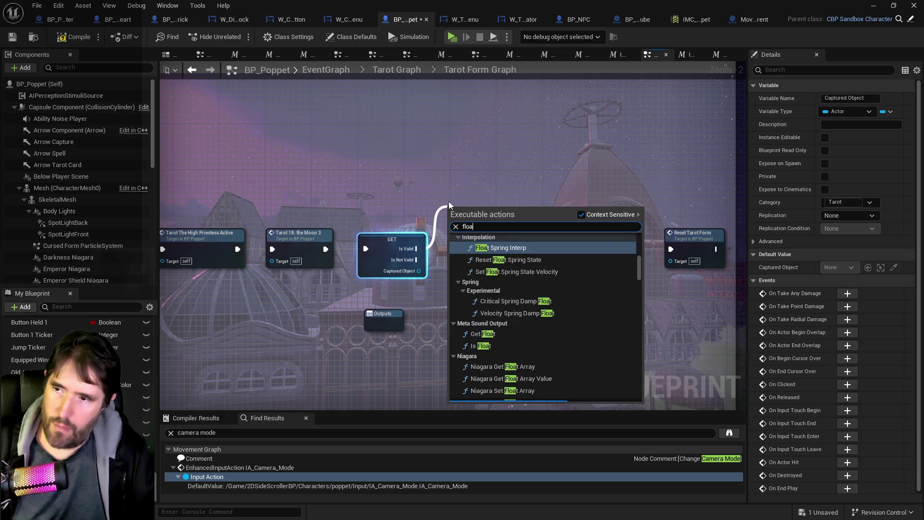
pyautogui.click(513, 247)
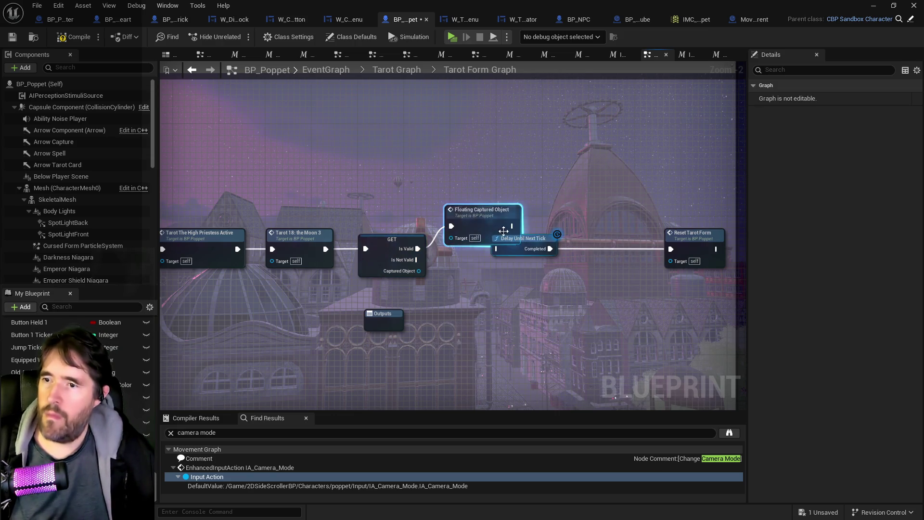
pyautogui.moveTo(483, 216); pyautogui.dragTo(472, 184)
# Move Delay and Reset Tarot Form further right and connect Floating Captured Object to Delay Until Next Tick
pyautogui.click(525, 238)
pyautogui.keyDown('ctrl'); pyautogui.click(693, 232); pyautogui.keyUp('ctrl')
pyautogui.moveTo(562, 250); pyautogui.dragTo(624, 250)
pyautogui.moveTo(500, 191); pyautogui.dragTo(559, 249)
# Paste the three Vue Dew bugs at item 1 and renumber them 2. and 3
pyautogui.hotkey('alt', 'Tab')
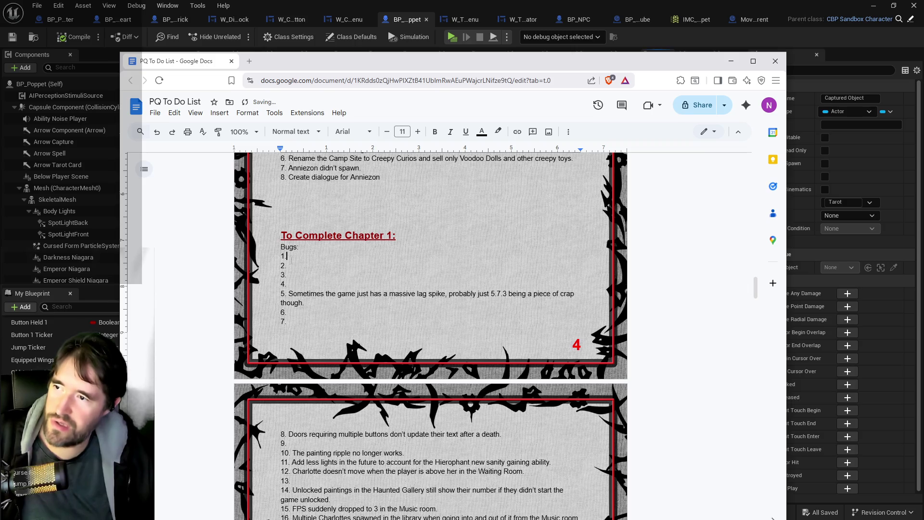
pyautogui.write('Vue Dew’s summons are coming up with no level or health on their bars. 21. Vue Dew died through her shield, and still had a whole health bar left. 22. Vue Dew’s pentagram keeps spinning way too long.')
pyautogui.click(288, 257)
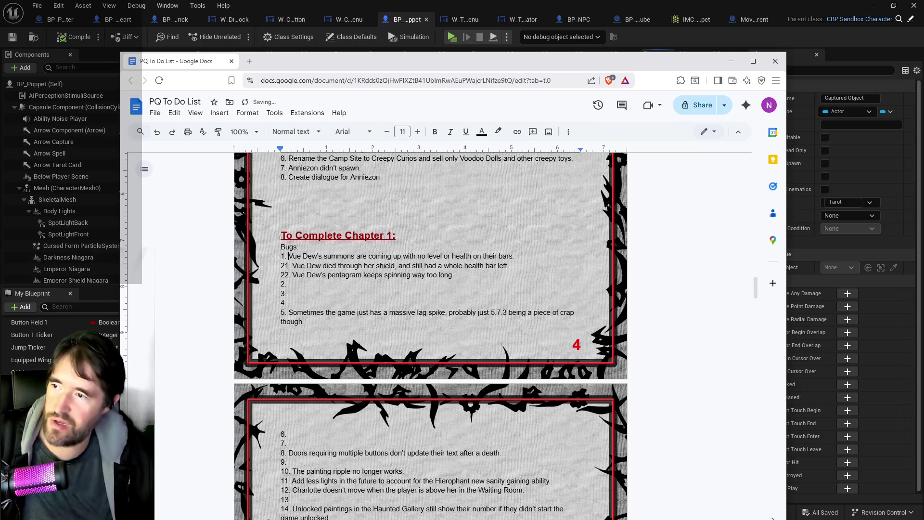
pyautogui.moveTo(294, 265); pyautogui.dragTo(281, 266)
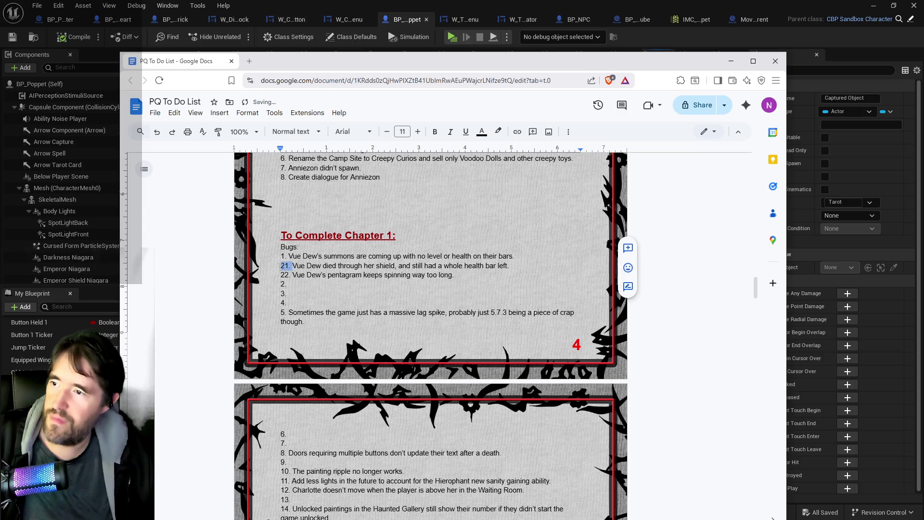
pyautogui.write('2.')
pyautogui.hotkey('shift', 'Home')
pyautogui.write('3.')
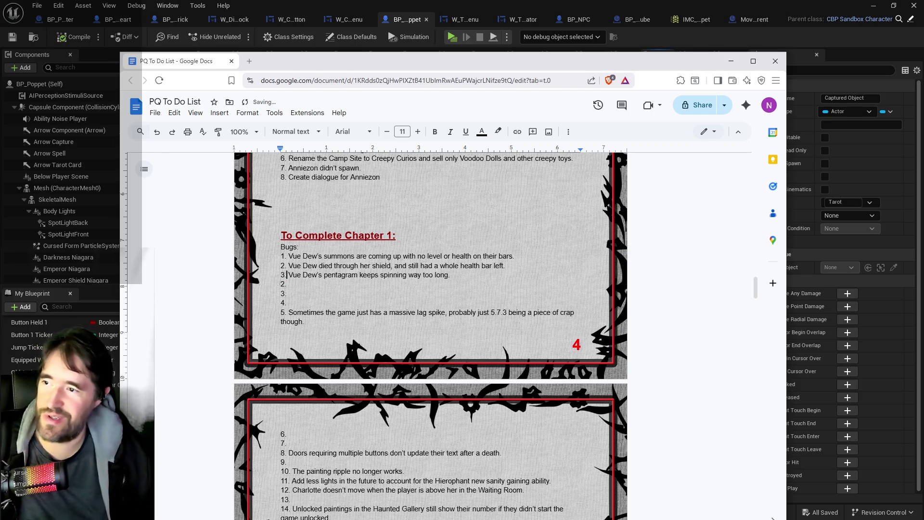
# Delete the empty list items 2–4 and select the audio bug text in item 18
pyautogui.moveTo(296, 302); pyautogui.dragTo(262, 285)
pyautogui.press('BackSpace')
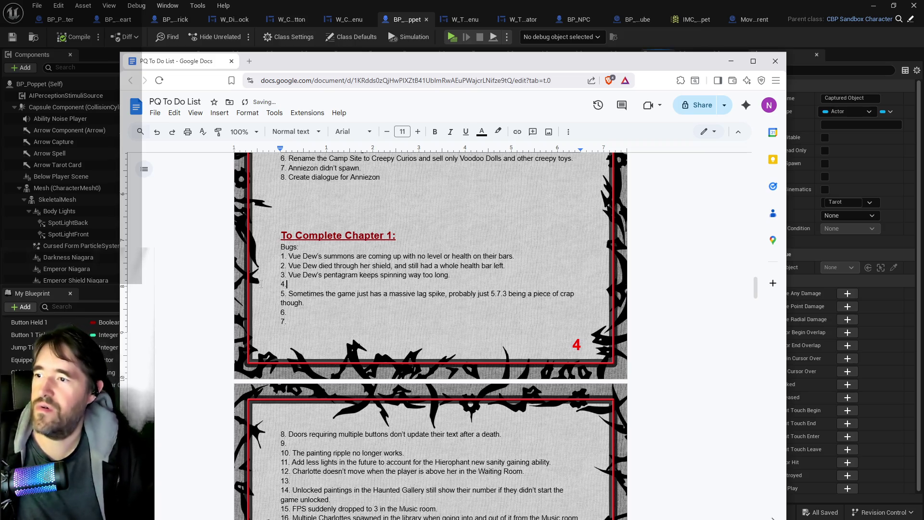
pyautogui.scroll(-3, 431, 337)
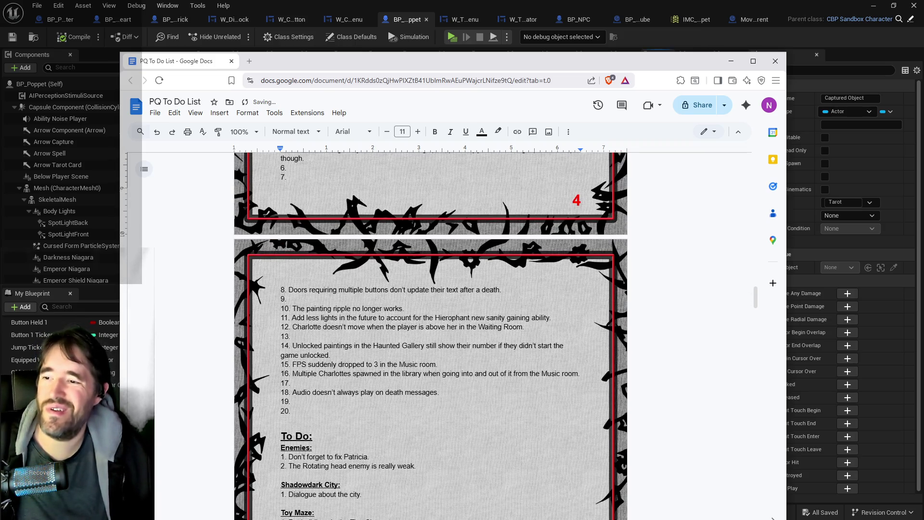
pyautogui.moveTo(439, 392); pyautogui.dragTo(297, 392)
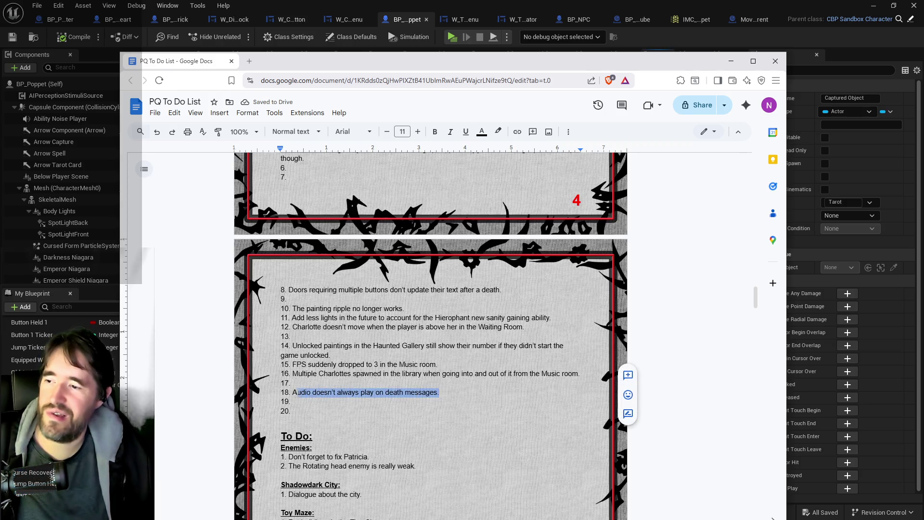
# Undo the mistaken paste of the Vue Dew lines into item 4
pyautogui.scroll(3, 294, 278)
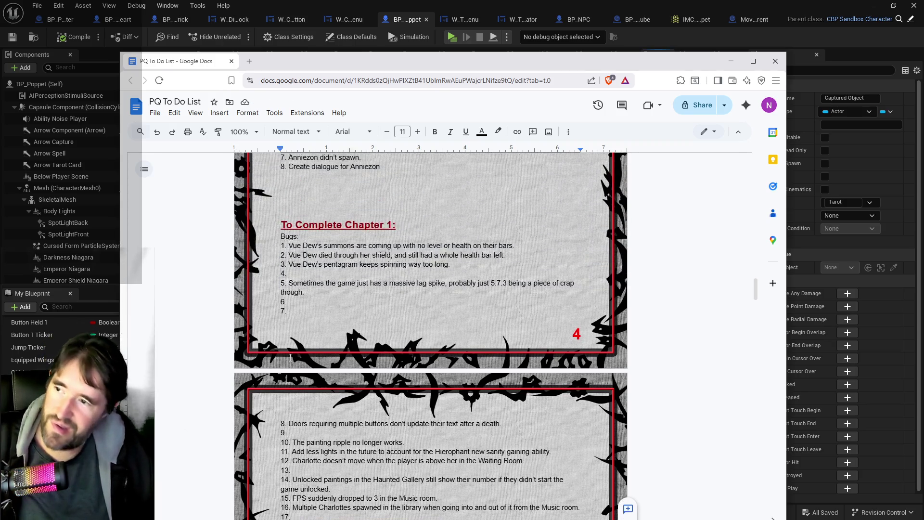
pyautogui.click(294, 279)
pyautogui.write("Vue Dew's summons are coming up with no level or health on their bars. Vue Dew died through her shield, and still had a whole health bar left. Vue Dew's pentagram keeps spinning way too long.")
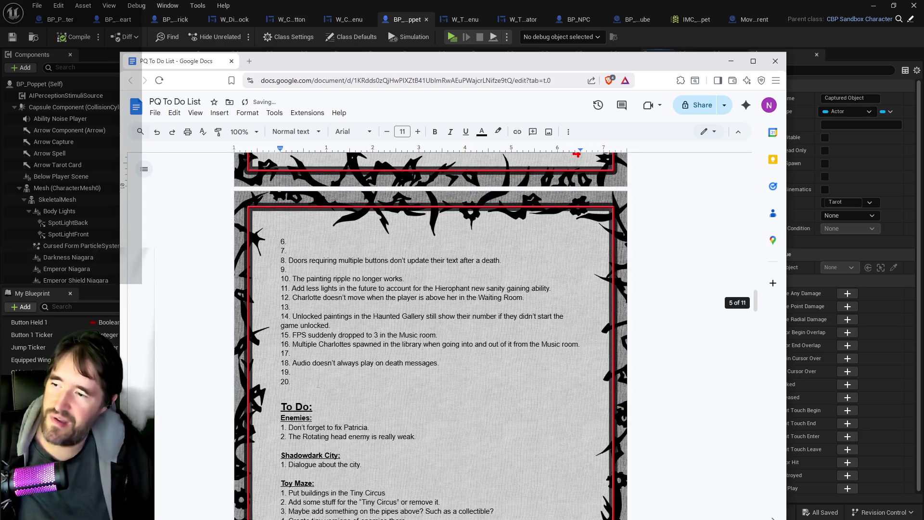
pyautogui.click(174, 113)
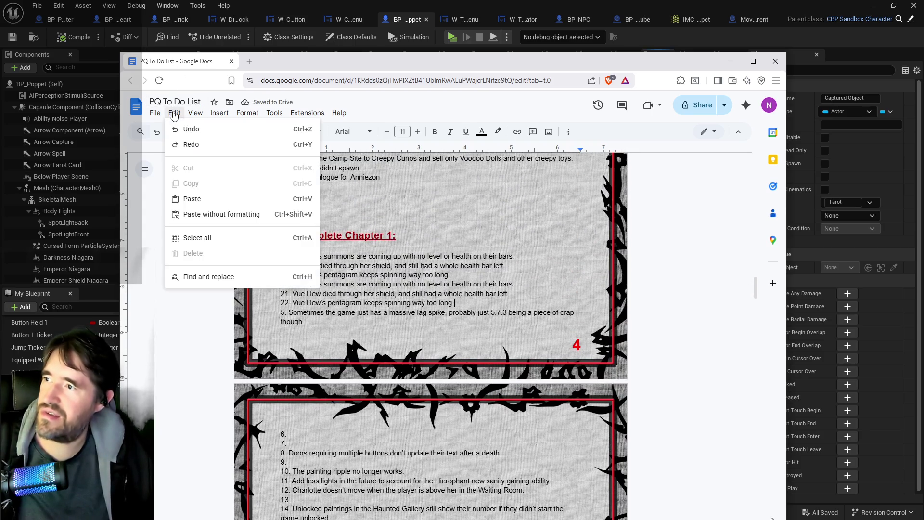
pyautogui.click(186, 126)
# Cut the audio bug from item 18 and delete the empty items 18–20
pyautogui.scroll(-4, 301, 390)
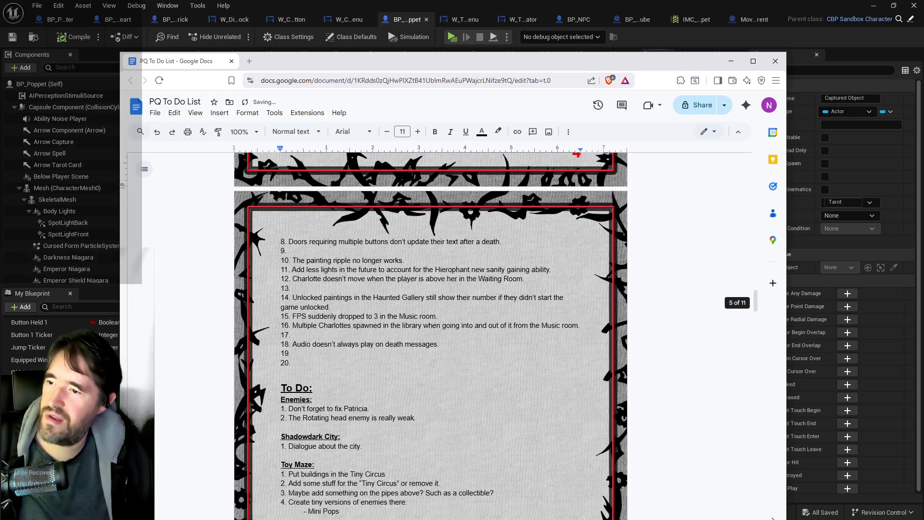
pyautogui.moveTo(440, 345); pyautogui.dragTo(292, 345)
pyautogui.hotkey('ctrl', 'x')
pyautogui.scroll(4, 298, 337)
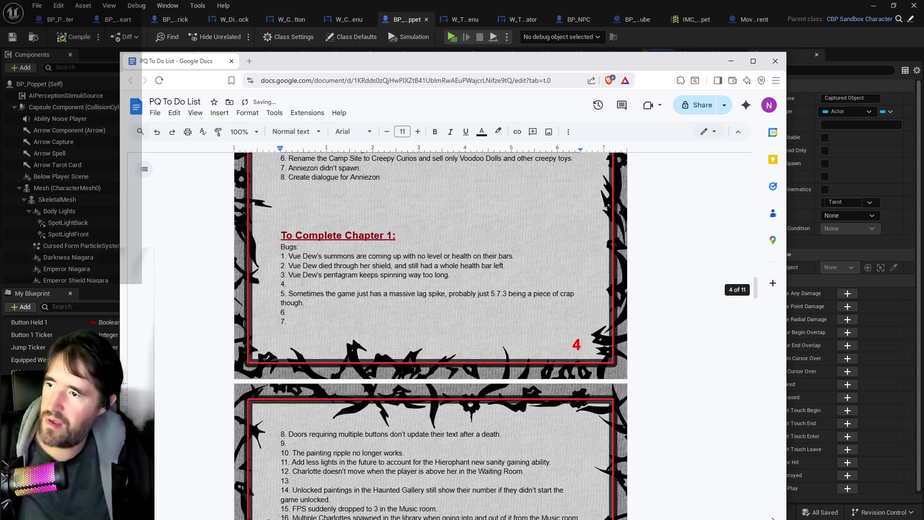
pyautogui.scroll(-3, 303, 283)
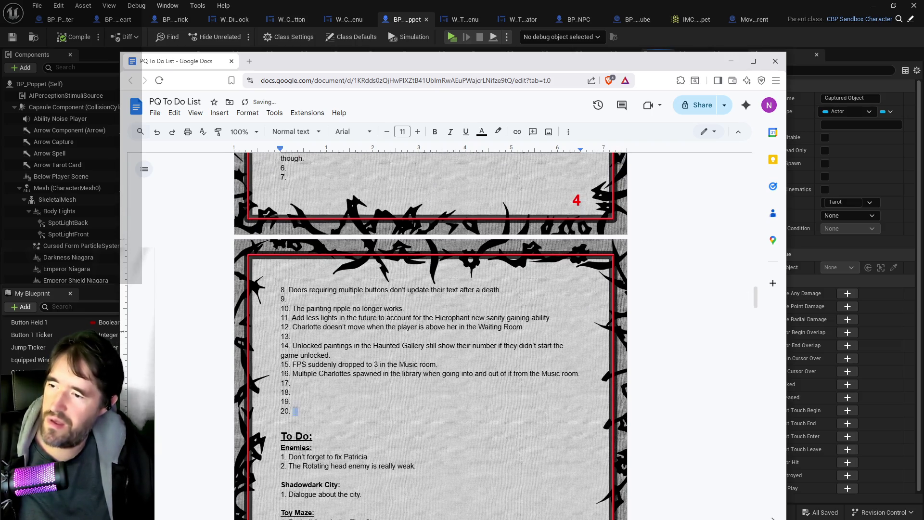
pyautogui.moveTo(293, 412); pyautogui.dragTo(281, 392)
pyautogui.press('BackSpace')
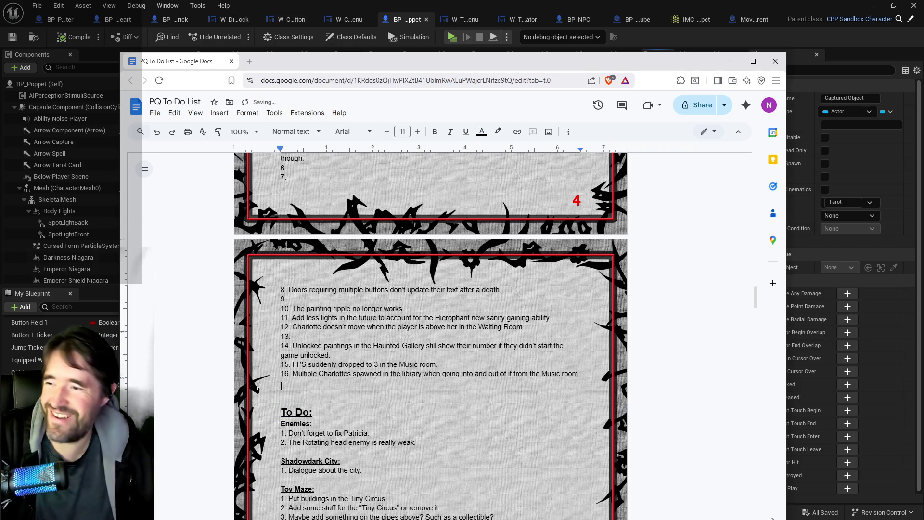
# Move the Multiple Charlottes bug from item 16 into empty item 6
pyautogui.scroll(2, 522, 411)
pyautogui.moveTo(581, 470)
pyautogui.mouseDown()
pyautogui.moveTo(318, 470)
pyautogui.moveTo(298, 461)
pyautogui.moveTo(293, 470)
pyautogui.mouseUp()
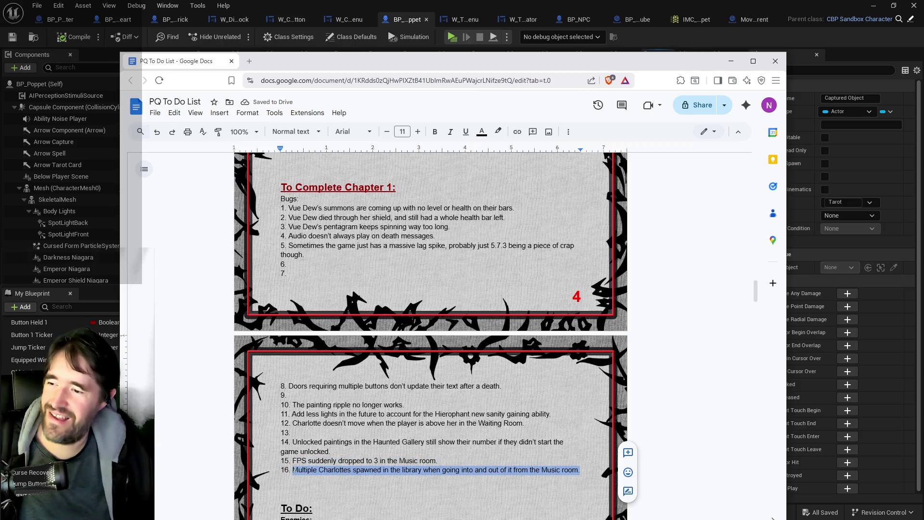
pyautogui.press('BackSpace')
pyautogui.click(293, 265)
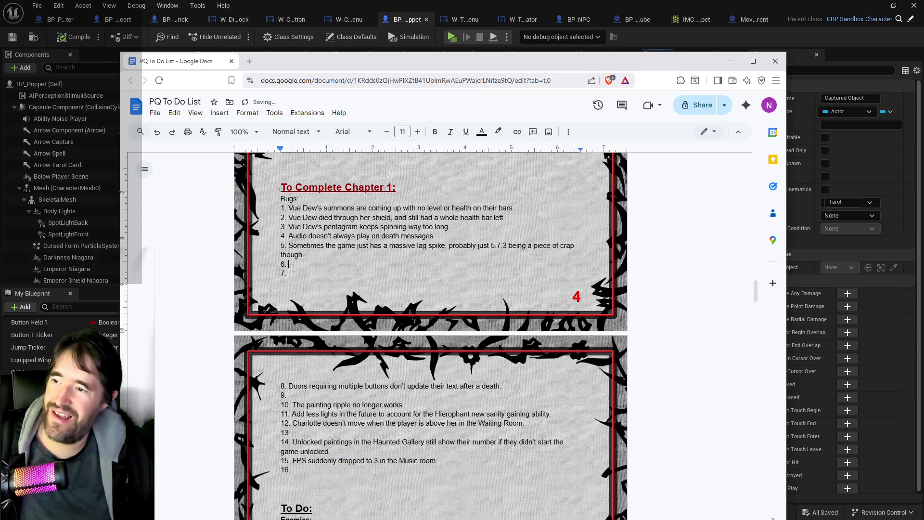
pyautogui.hotkey('ctrl', 'v')
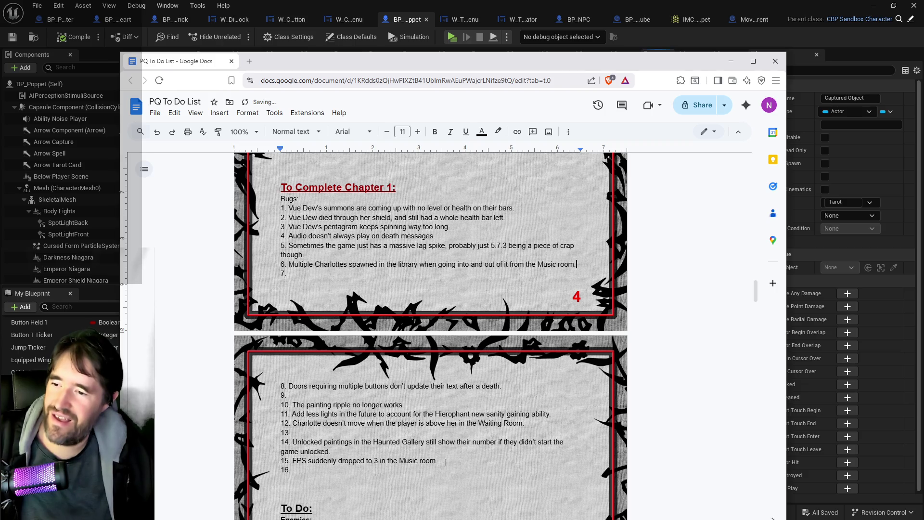
# Move the FPS bug from item 15 into item 7 and remove empty items 15–16
pyautogui.moveTo(444, 462); pyautogui.dragTo(310, 461)
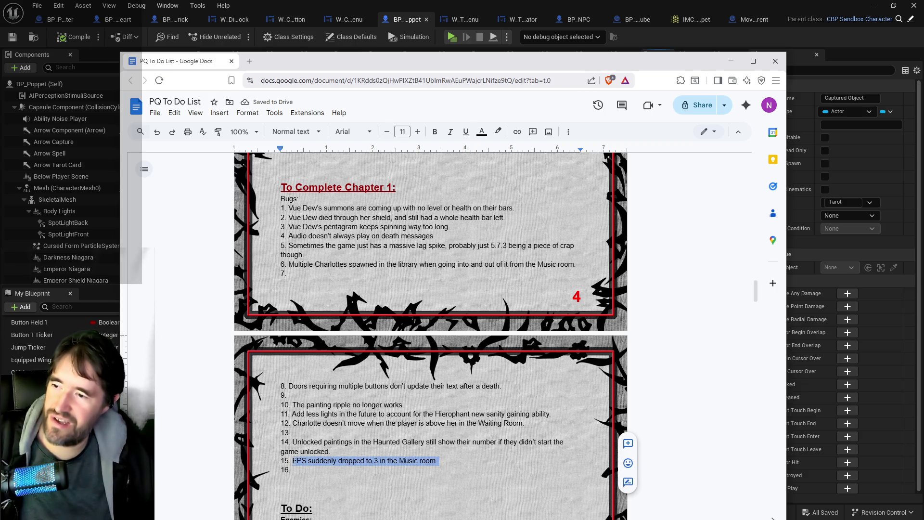
pyautogui.hotkey('ctrl', 'x')
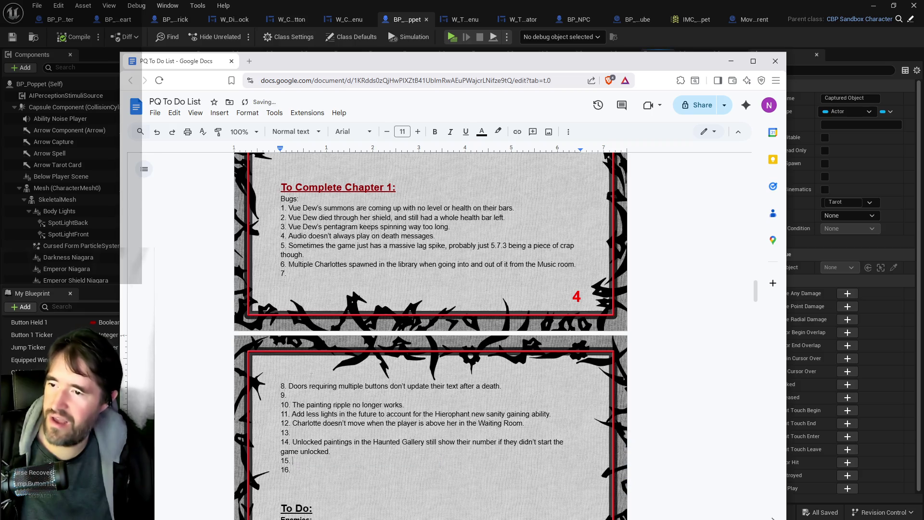
pyautogui.click(289, 273)
pyautogui.hotkey('ctrl', 'v')
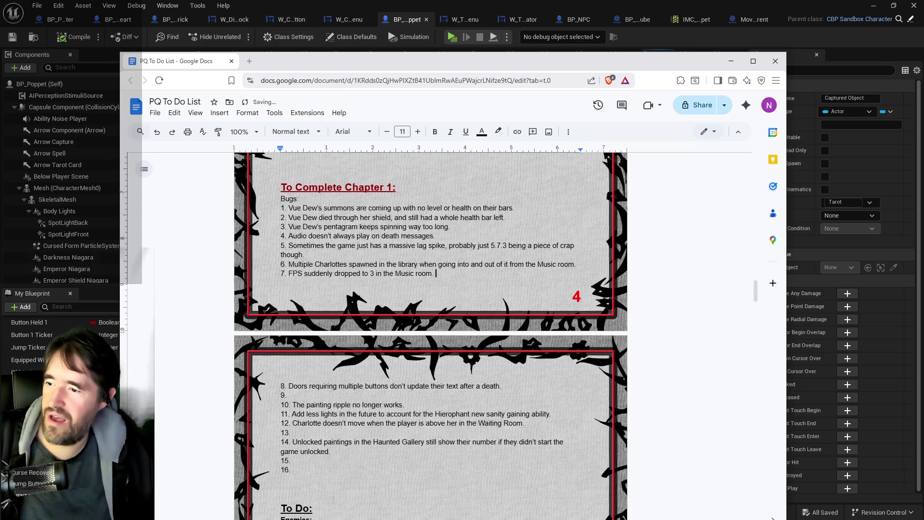
pyautogui.moveTo(292, 470); pyautogui.dragTo(281, 457)
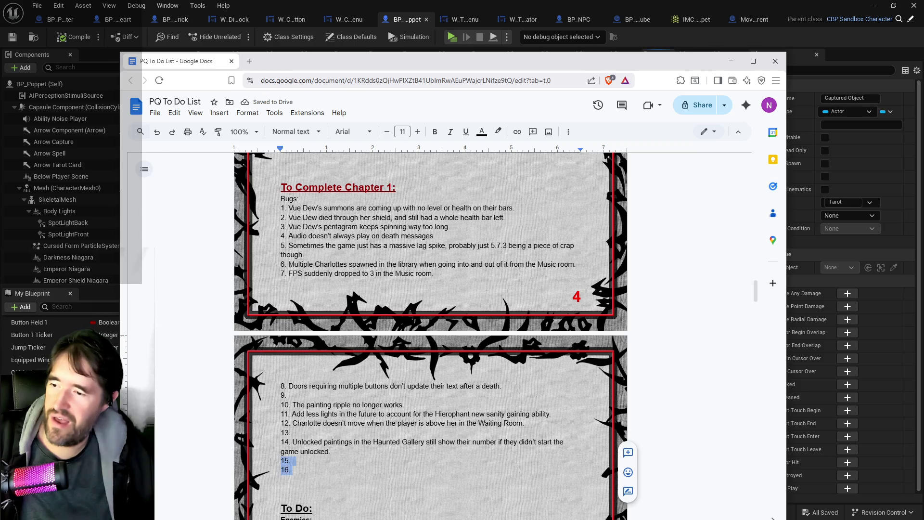
pyautogui.press('BackSpace')
# Paste the paintings bug into item 9, deleting empty items 13–14 and the blank line above To Do
pyautogui.press('BackSpace')
pyautogui.press('BackSpace')
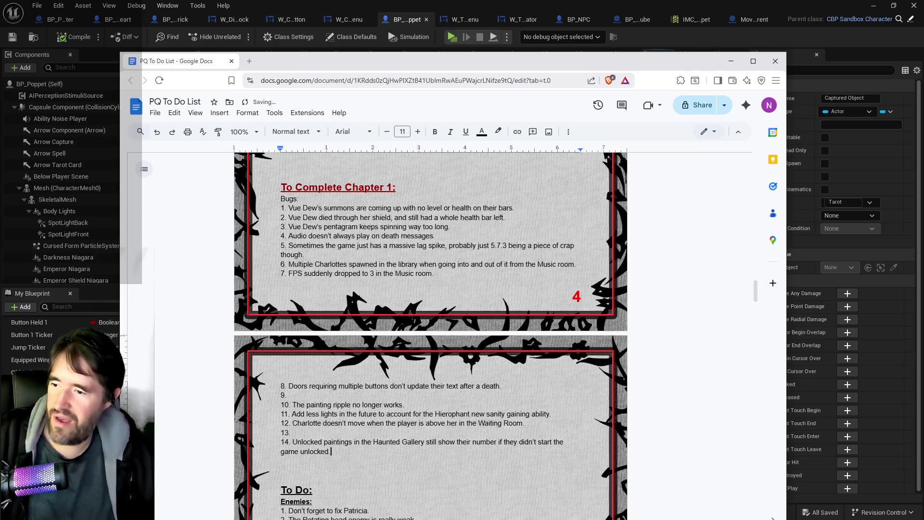
pyautogui.moveTo(316, 452); pyautogui.dragTo(294, 442)
pyautogui.press('BackSpace')
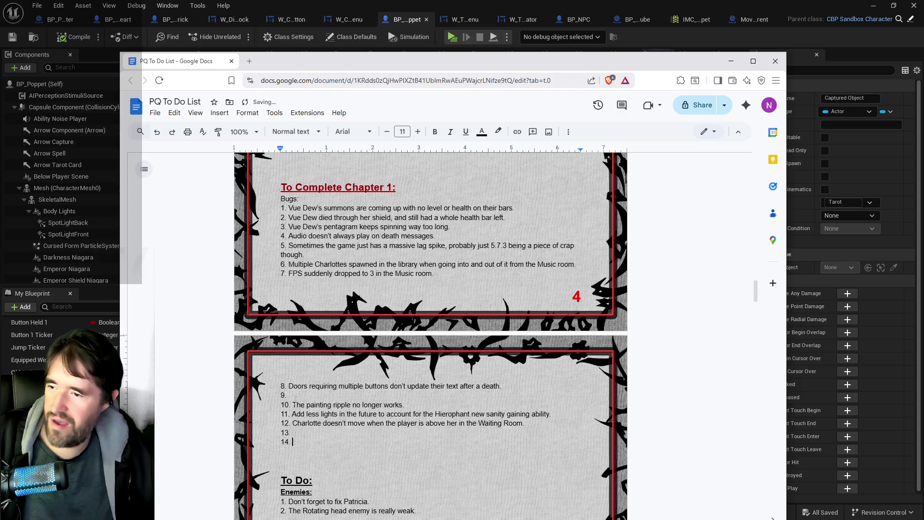
pyautogui.hotkey('ctrl', 'v')
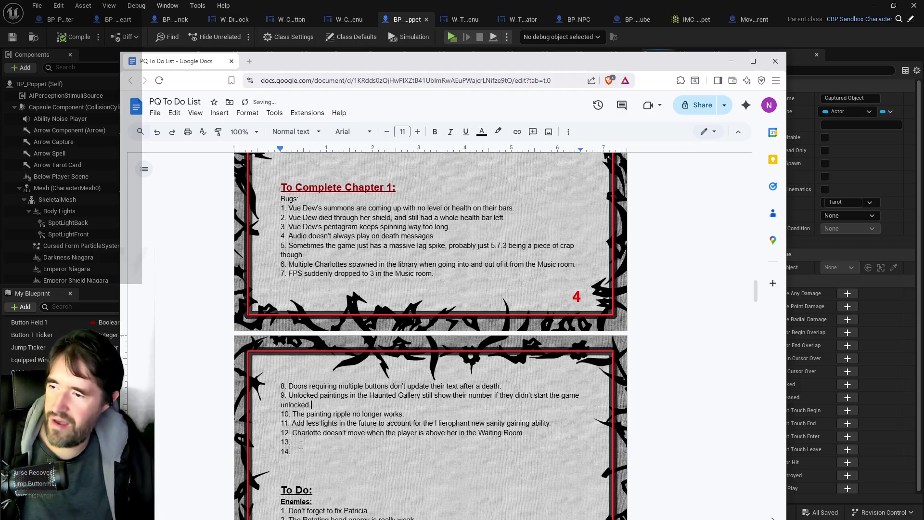
pyautogui.moveTo(285, 451); pyautogui.dragTo(281, 441)
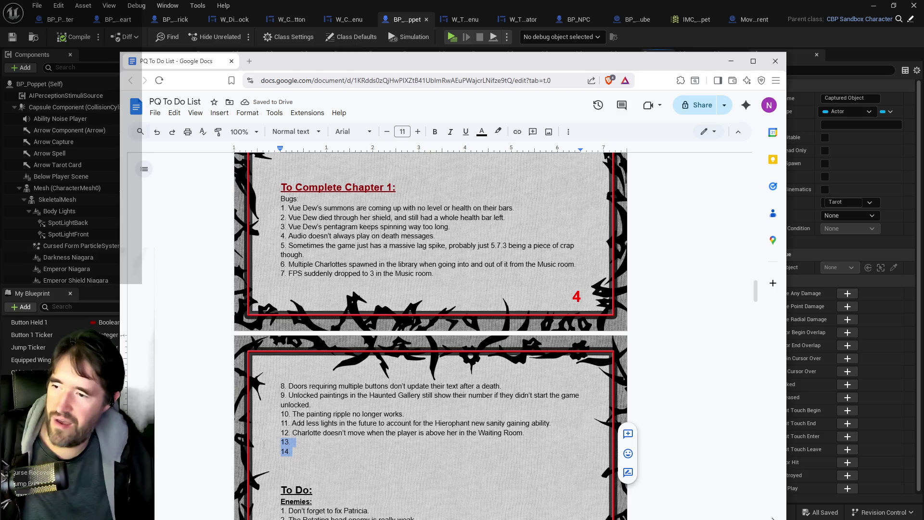
pyautogui.press('BackSpace')
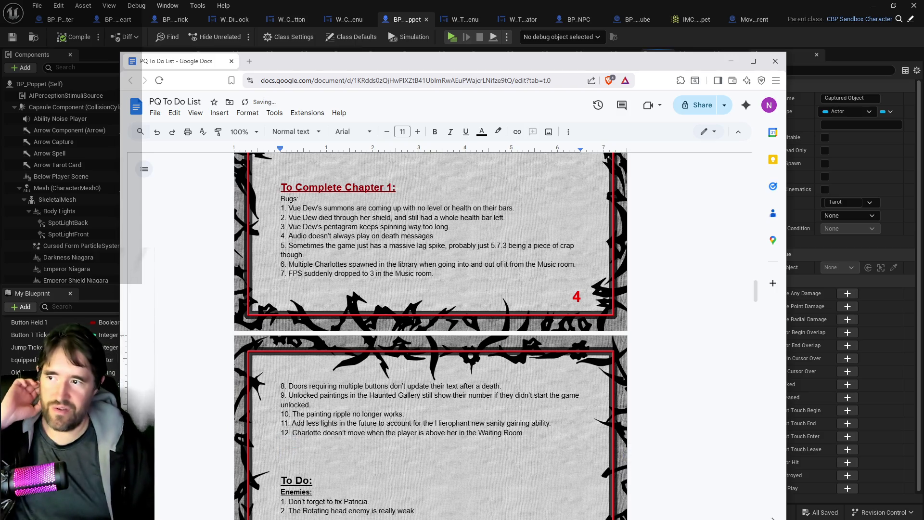
pyautogui.press('Down')
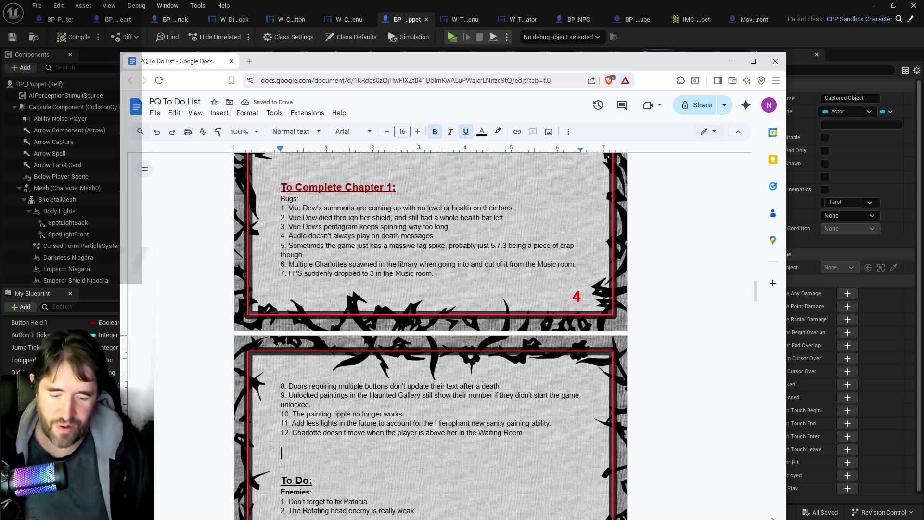
pyautogui.press('BackSpace')
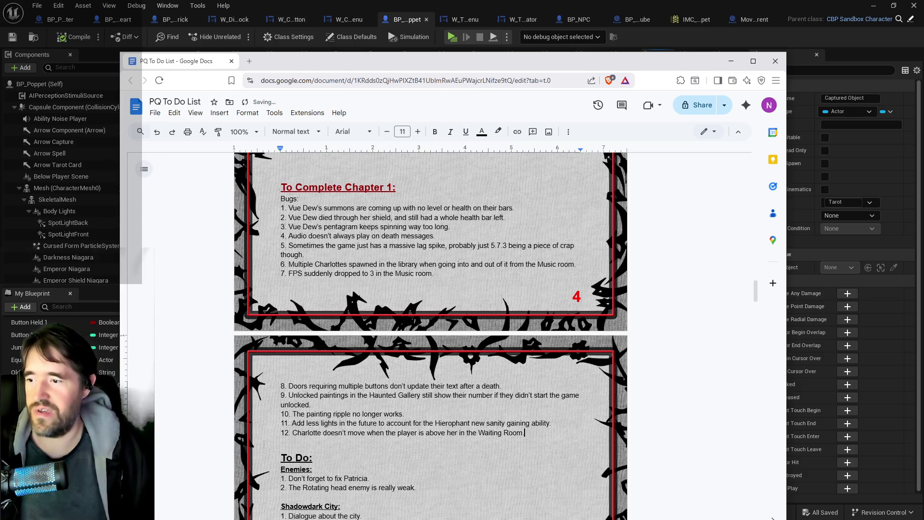
pyautogui.press('Down')
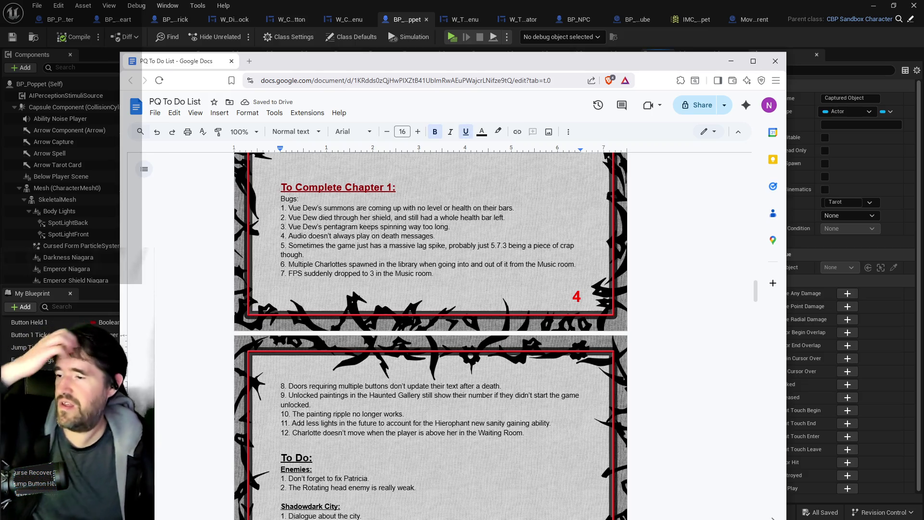
# Delete the extra blank line above the Safari Room heading
pyautogui.scroll(-3, 431, 323)
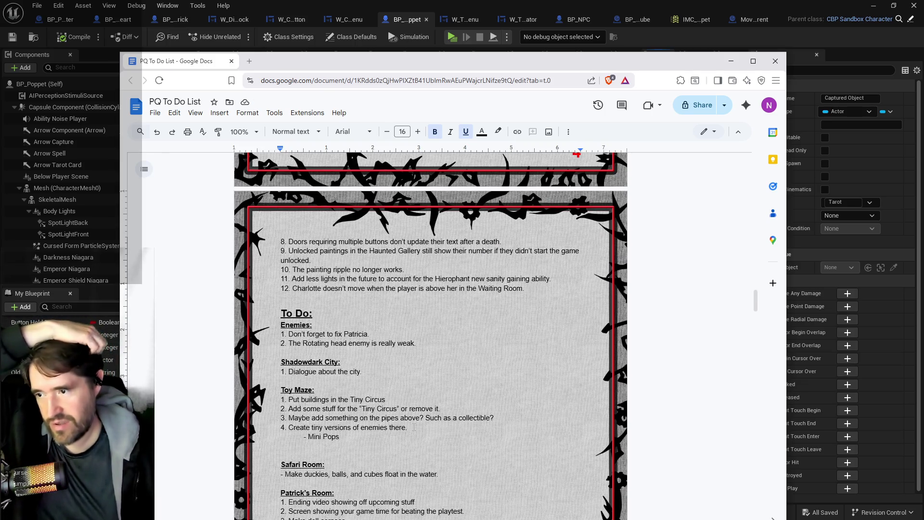
pyautogui.scroll(-3, 414, 427)
pyautogui.scroll(-7, 354, 517)
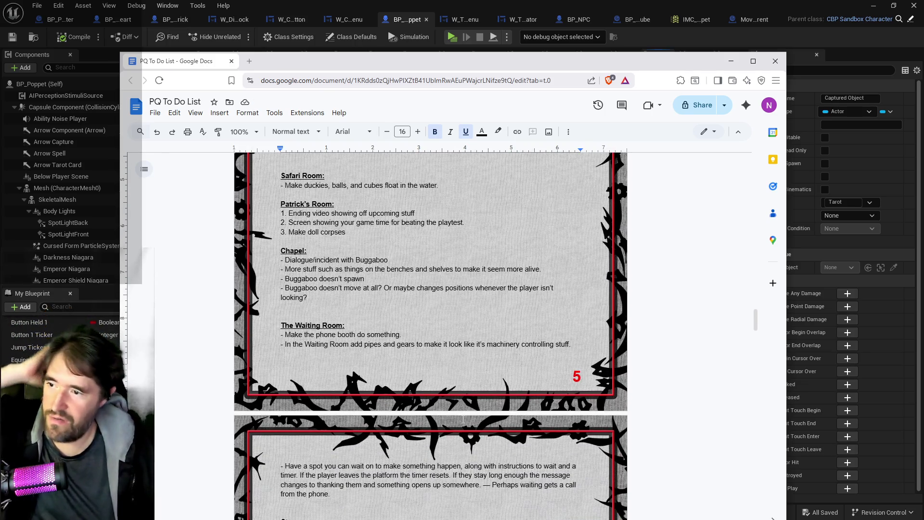
pyautogui.scroll(-3, 462, 420)
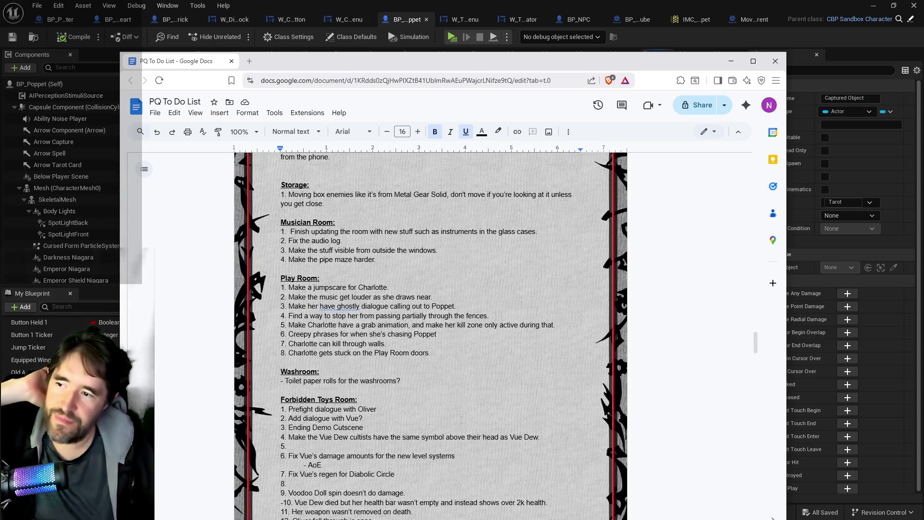
pyautogui.scroll(-10, 462, 420)
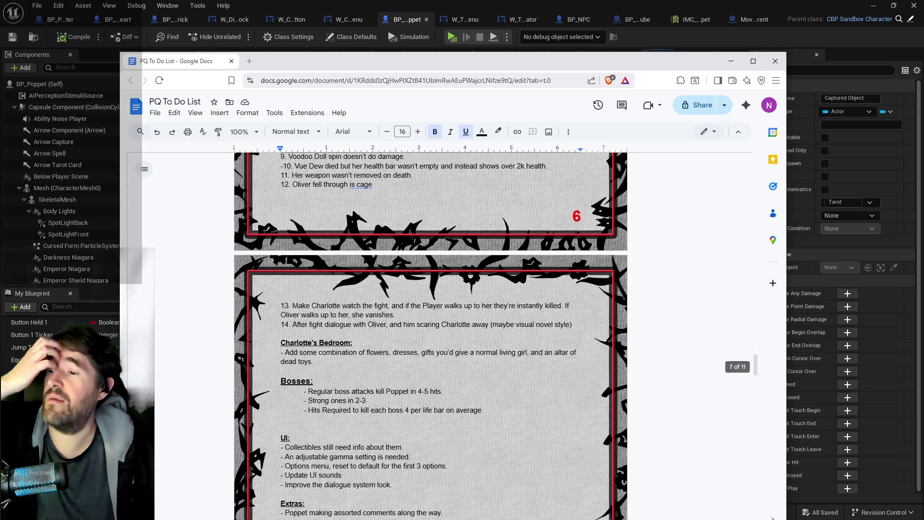
pyautogui.scroll(-2, 461, 421)
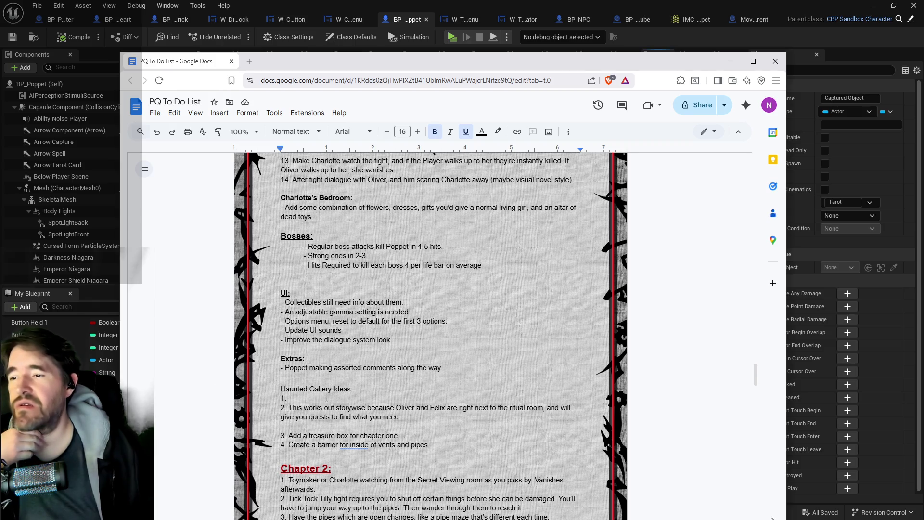
pyautogui.scroll(-2, 326, 399)
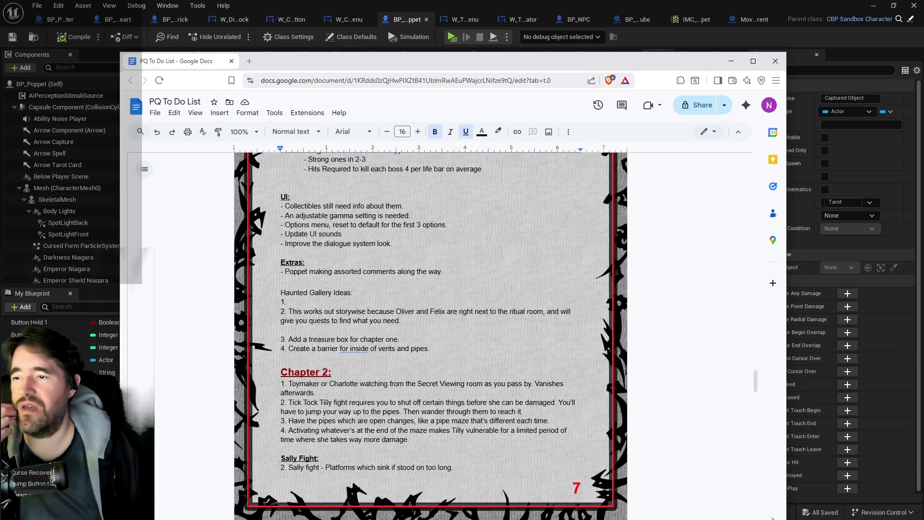
pyautogui.scroll(-2, 327, 398)
pyautogui.scroll(20, 326, 398)
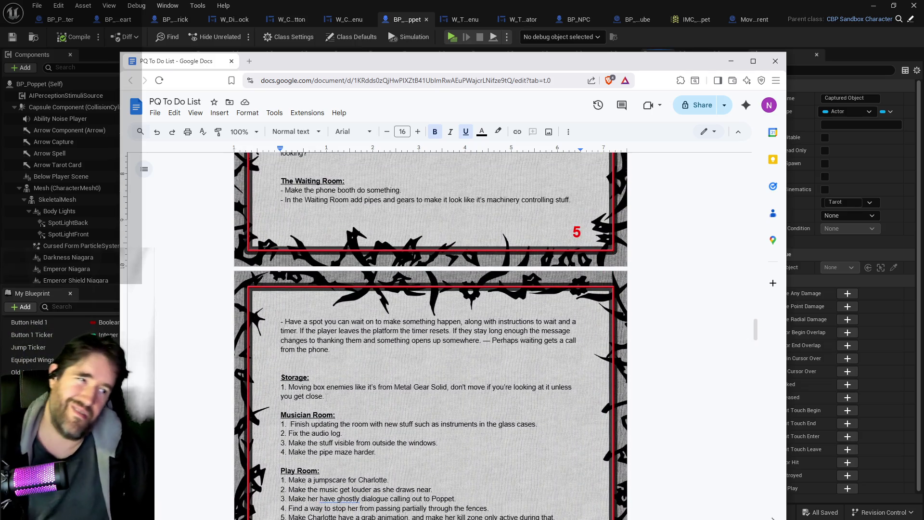
pyautogui.scroll(3, 327, 398)
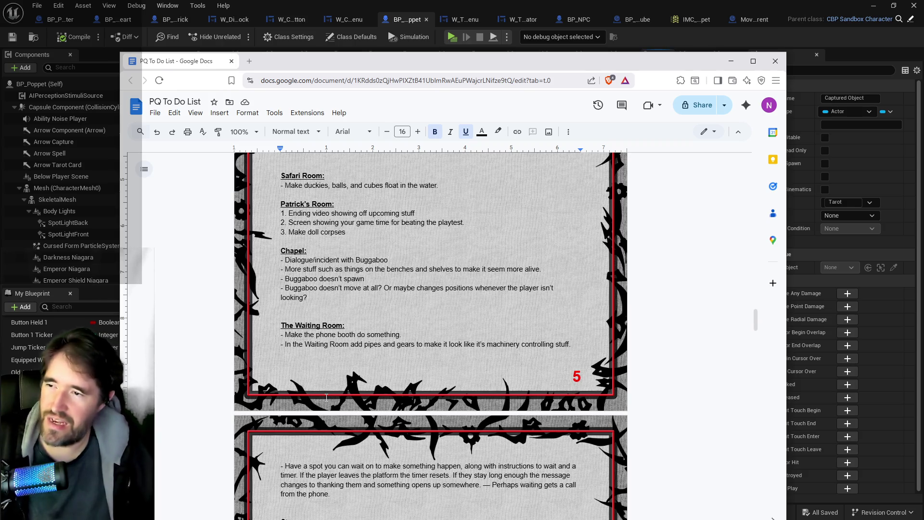
pyautogui.scroll(3, 326, 397)
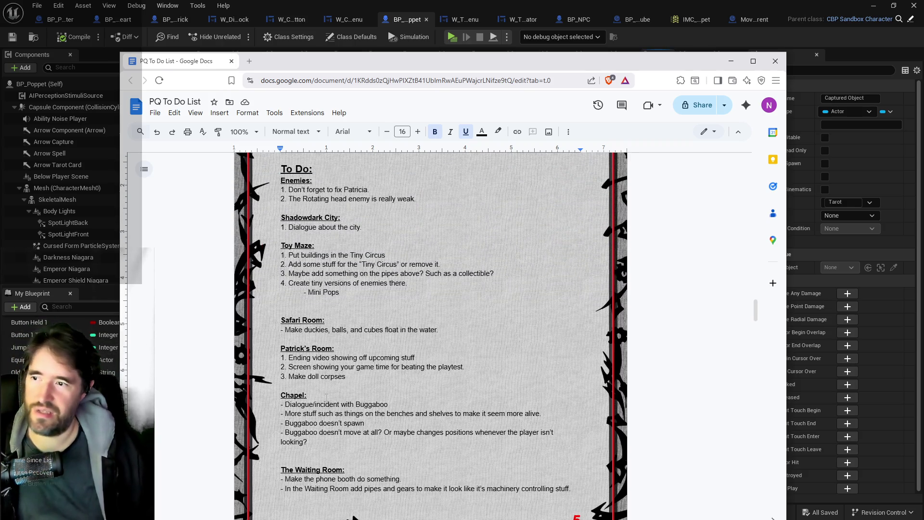
pyautogui.click(283, 311)
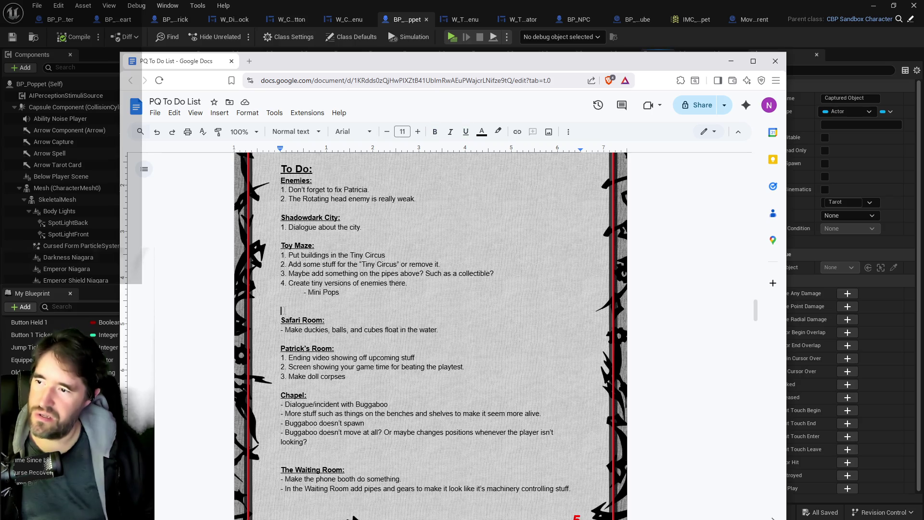
pyautogui.press('BackSpace')
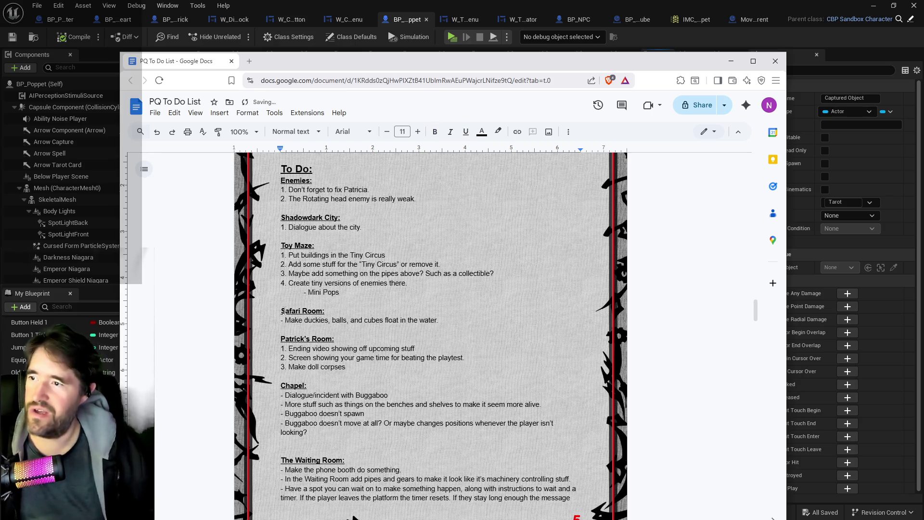
# Review The Camp Site rename task, then return to Unreal
pyautogui.scroll(9, 283, 310)
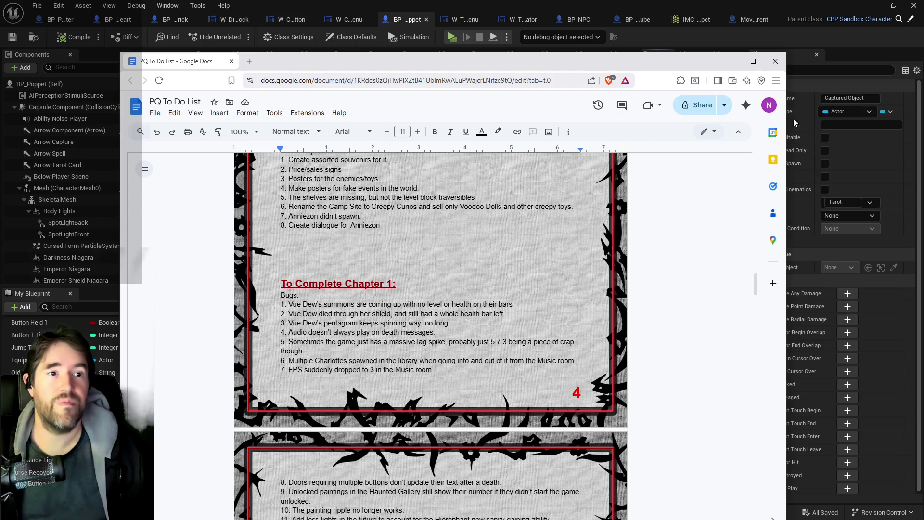
pyautogui.scroll(4, 490, 221)
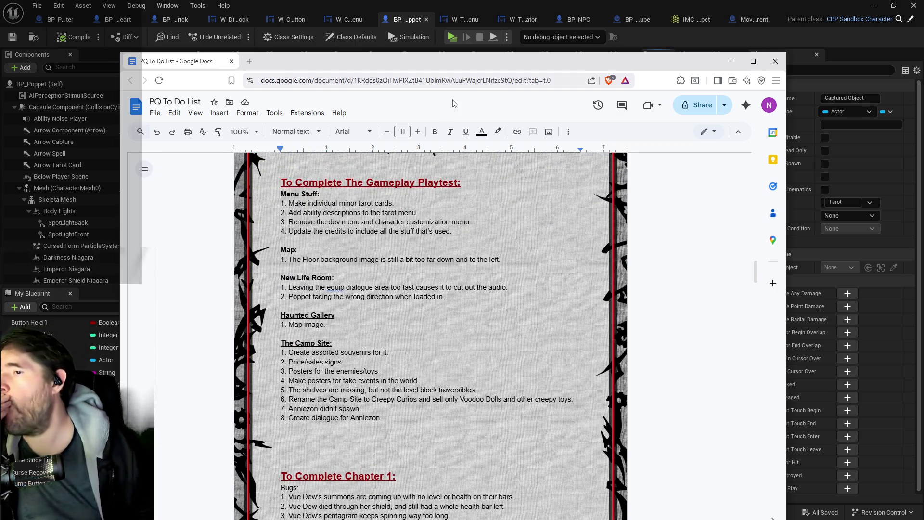
pyautogui.hotkey('alt', 'Tab')
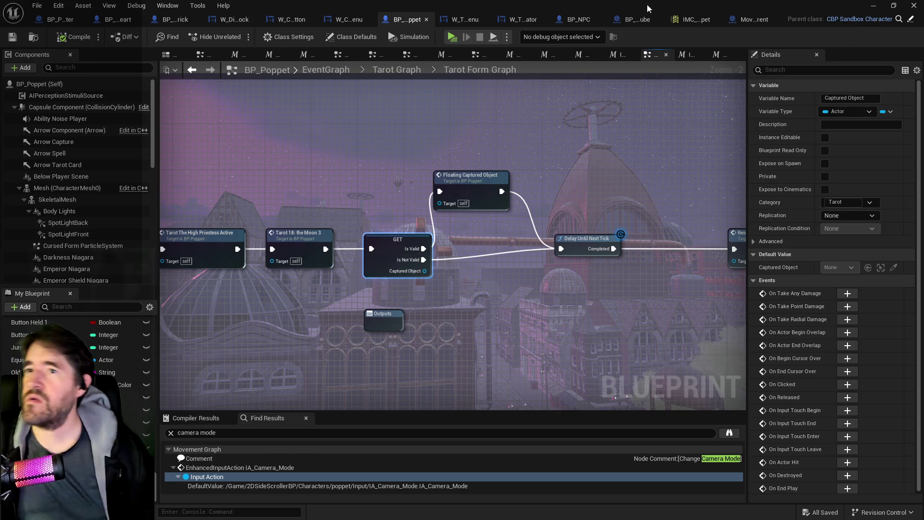
# Close the floating Content Browser, select door BP_Door_67, and scroll its Details to Key Required and Text
pyautogui.hotkey('alt', 'Tab')
pyautogui.click(634, 126)
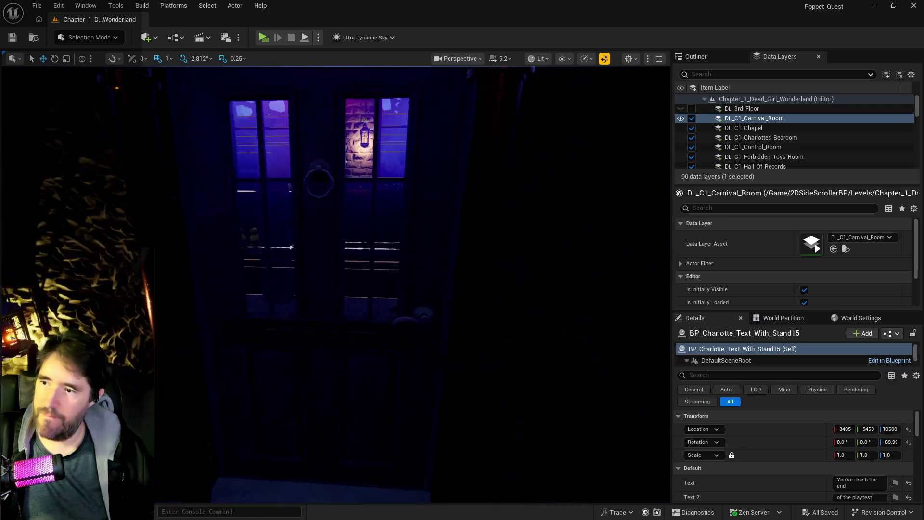
pyautogui.click(367, 337)
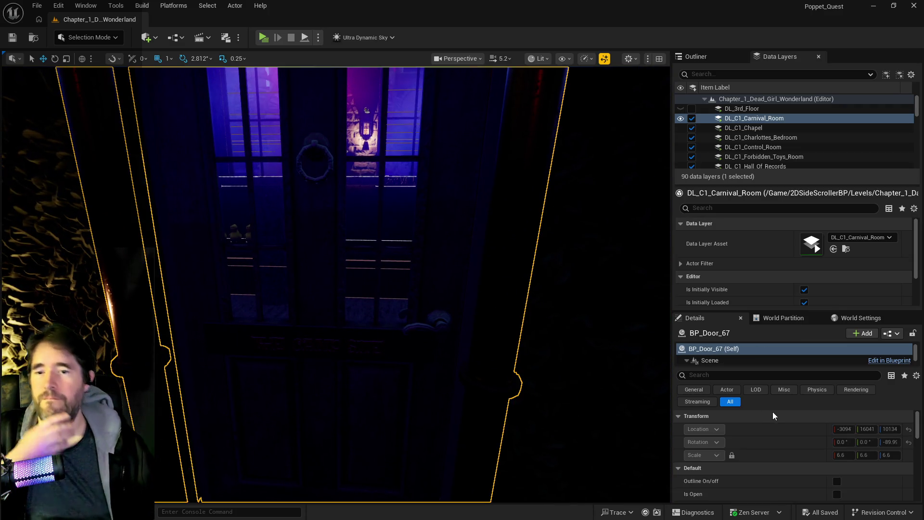
pyautogui.scroll(-4, 763, 426)
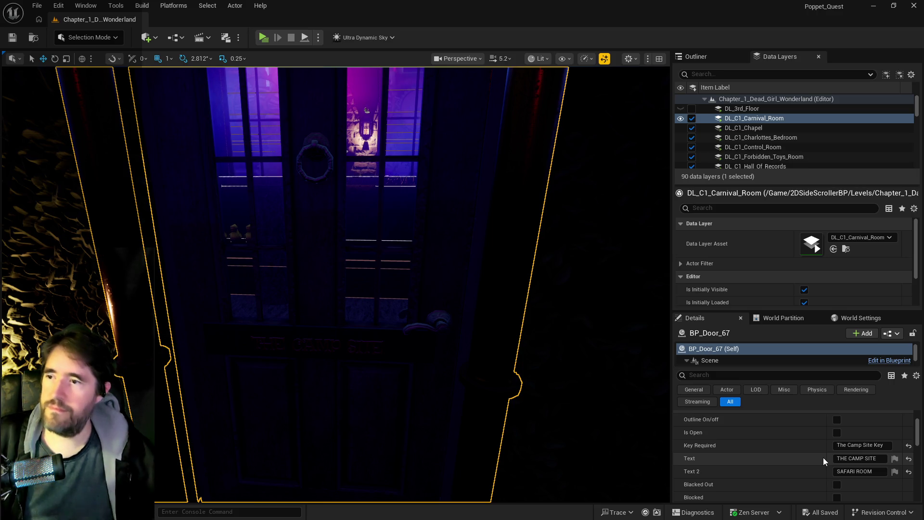
pyautogui.scroll(-5, 337, 289)
pyautogui.scroll(-10, 337, 284)
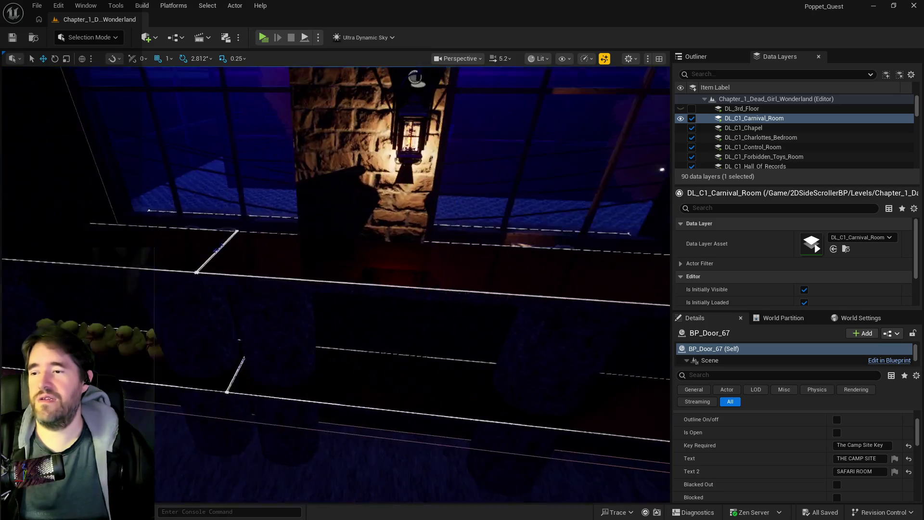
pyautogui.scroll(-5, 567, 384)
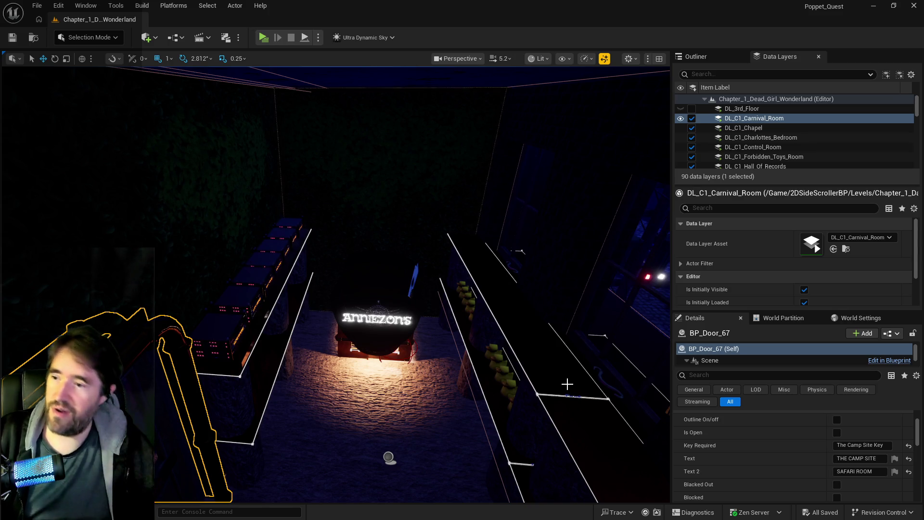
pyautogui.scroll(5, 337, 284)
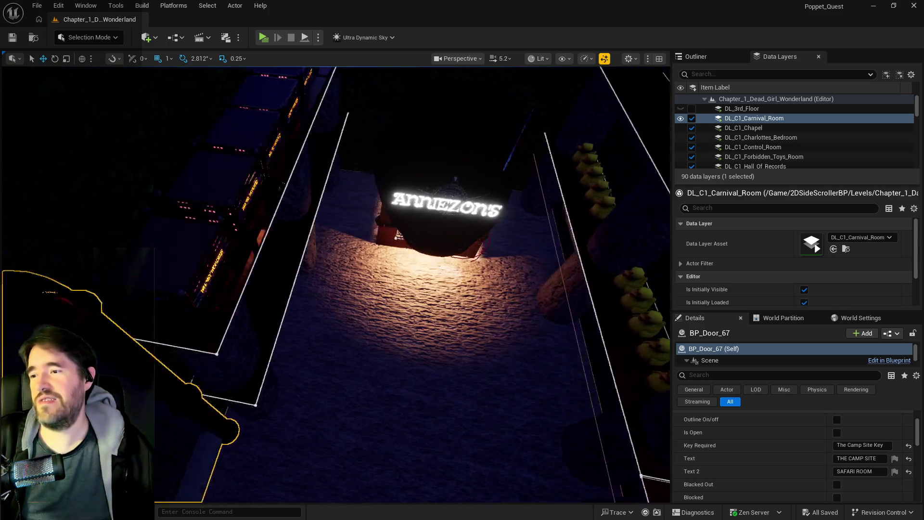
pyautogui.press('f')
pyautogui.scroll(3, 338, 284)
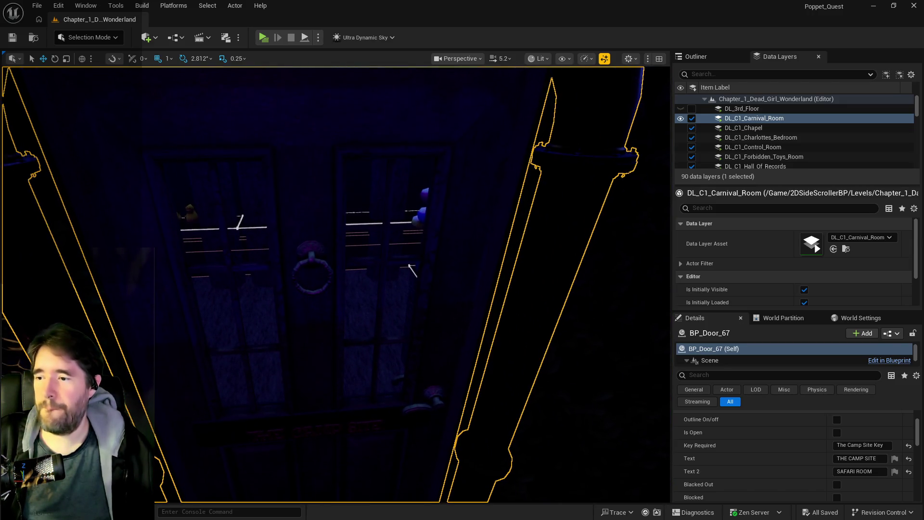
pyautogui.moveTo(497, 402); pyautogui.dragTo(496, 402)
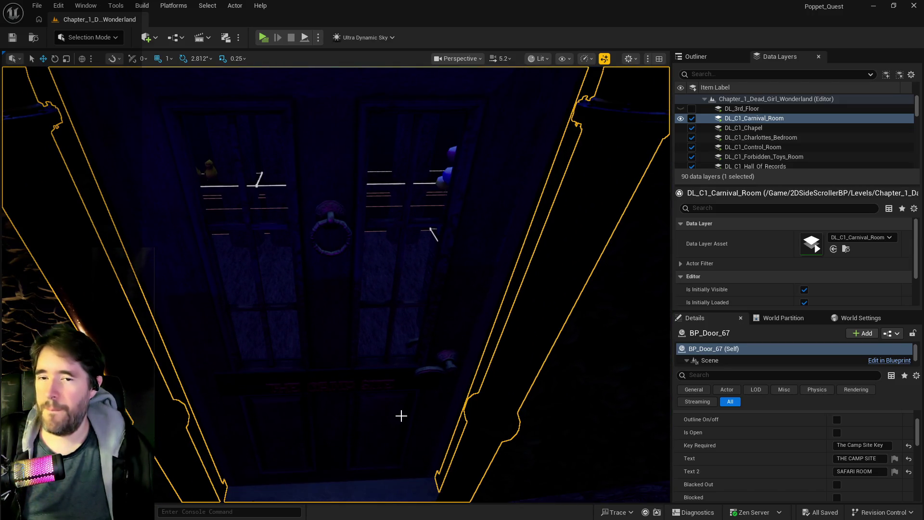
pyautogui.moveTo(401, 416); pyautogui.dragTo(401, 417)
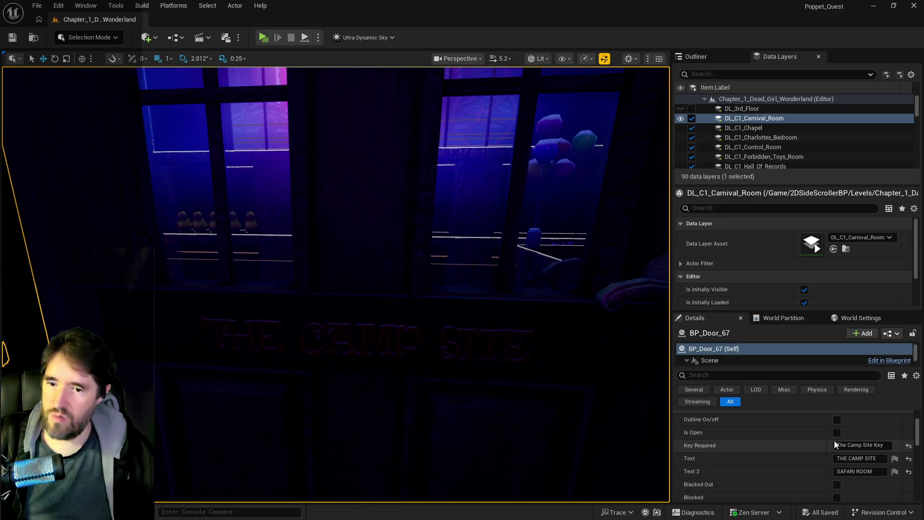
# Set BP_Door_67's Text to CREEPY CURIOS and frame the door in the viewport
pyautogui.click(862, 459)
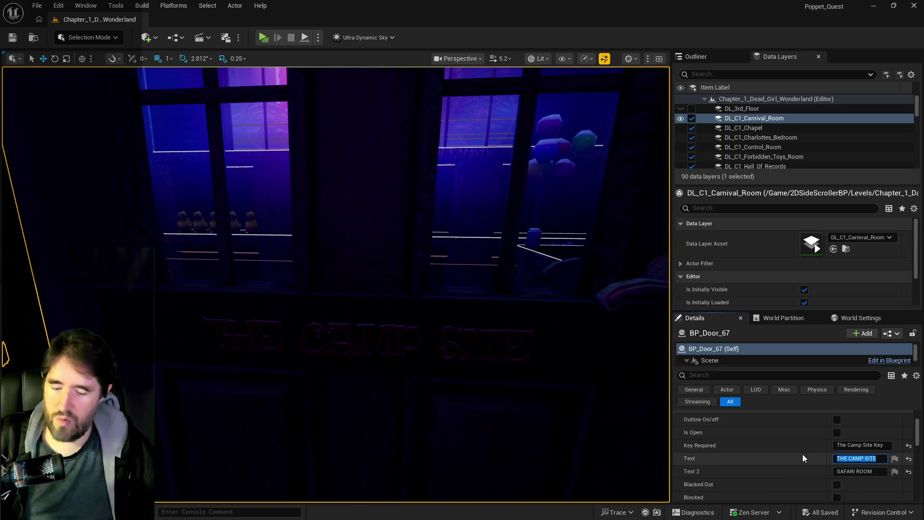
pyautogui.write('CREEPY CURIOS')
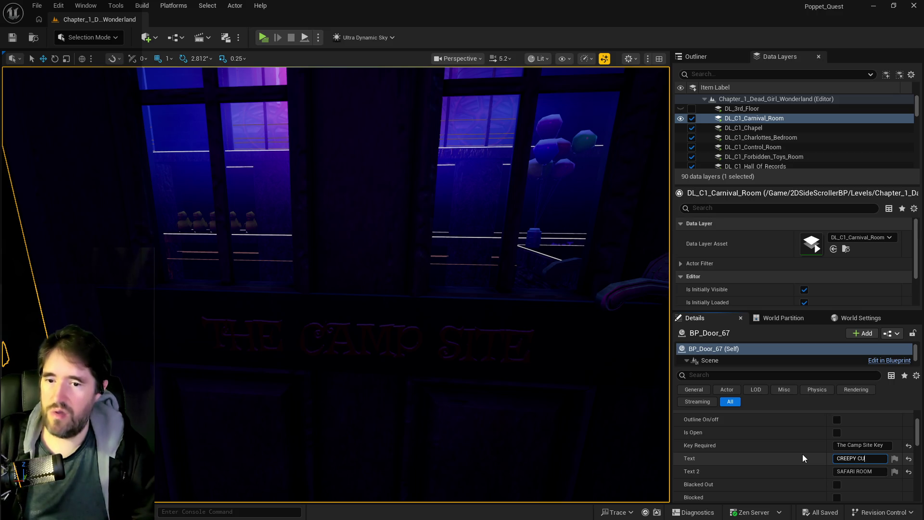
pyautogui.press('Return')
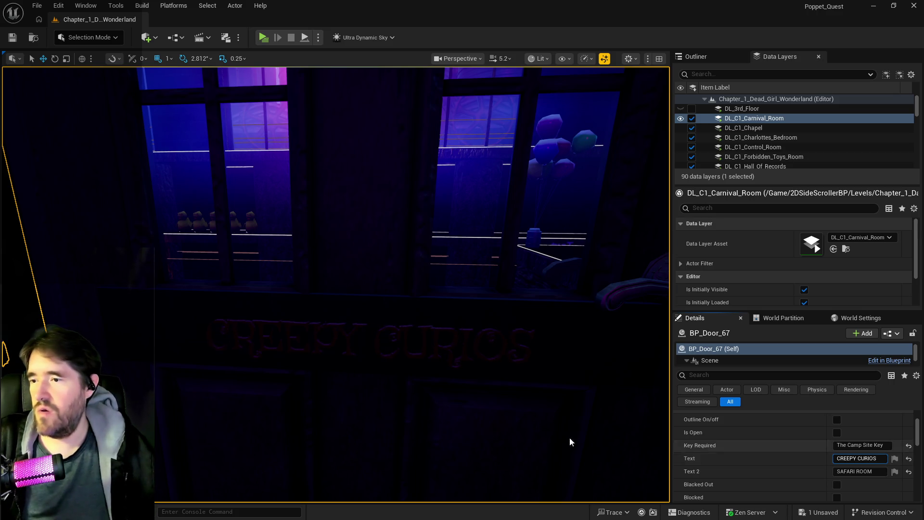
pyautogui.moveTo(520, 421)
pyautogui.mouseDown()
pyautogui.moveTo(279, 394)
pyautogui.moveTo(520, 420)
pyautogui.mouseUp()
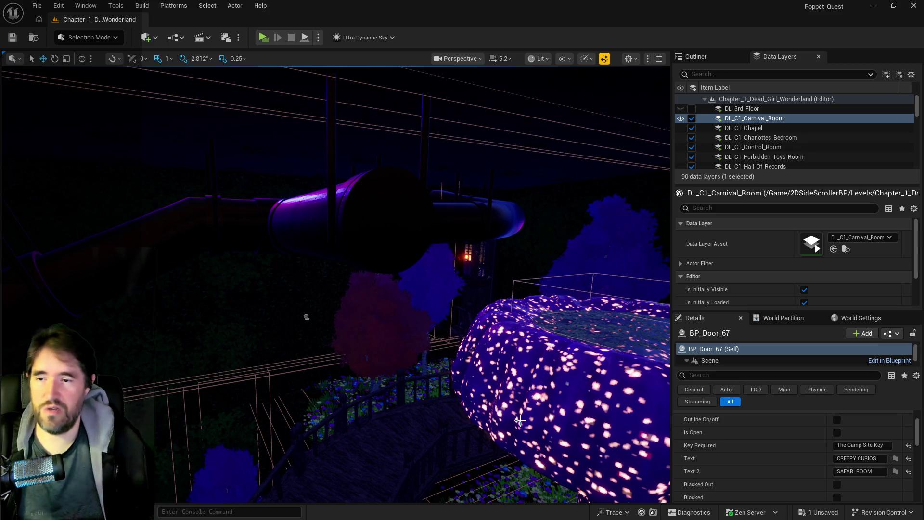
pyautogui.press('f')
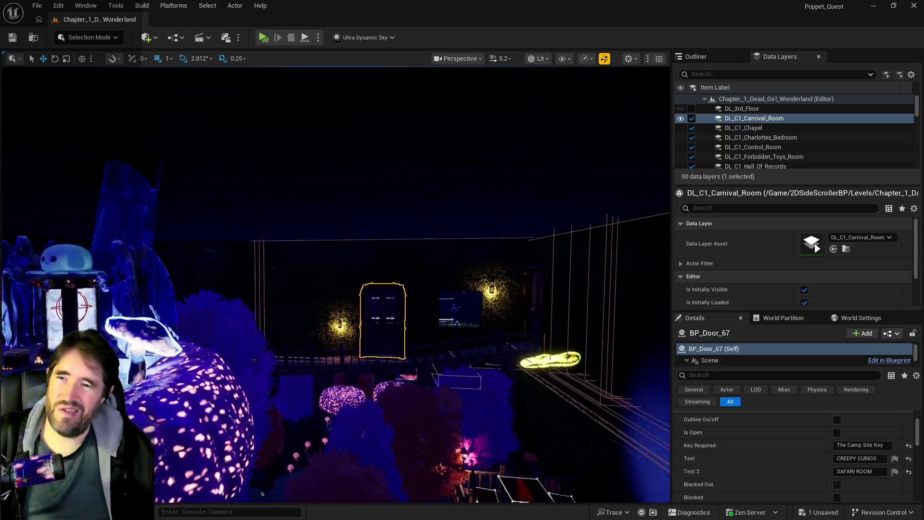
pyautogui.scroll(5, 380, 421)
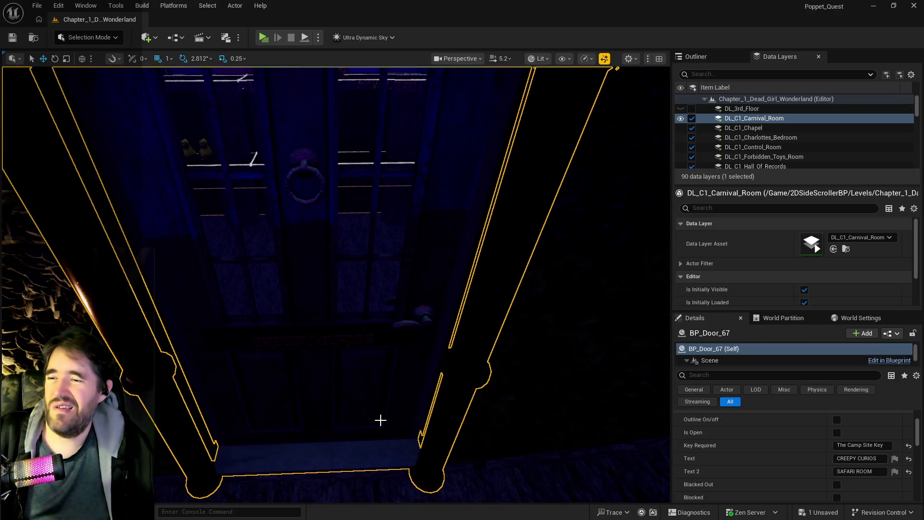
pyautogui.click(466, 421)
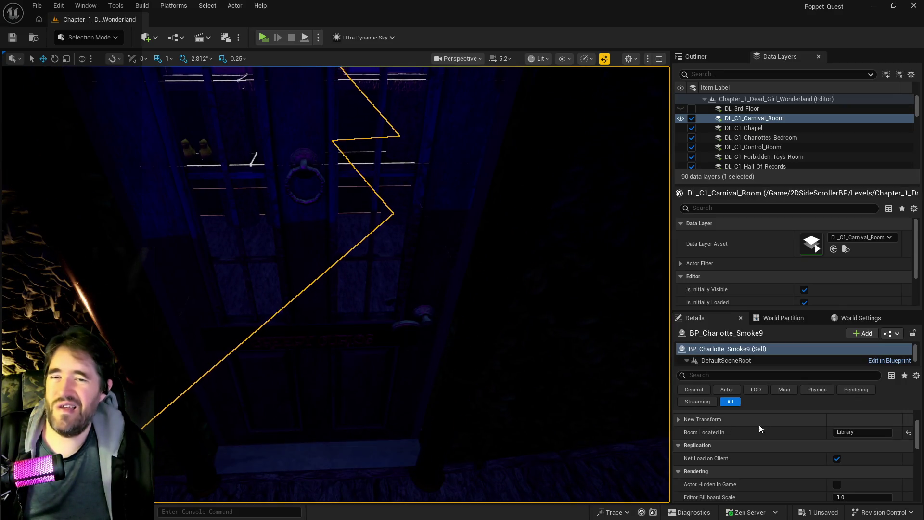
pyautogui.click(209, 206)
# Rename the door's Key Required to Creepy Curios Key
pyautogui.moveTo(873, 446); pyautogui.dragTo(795, 439)
pyautogui.write('Creepy Curi')
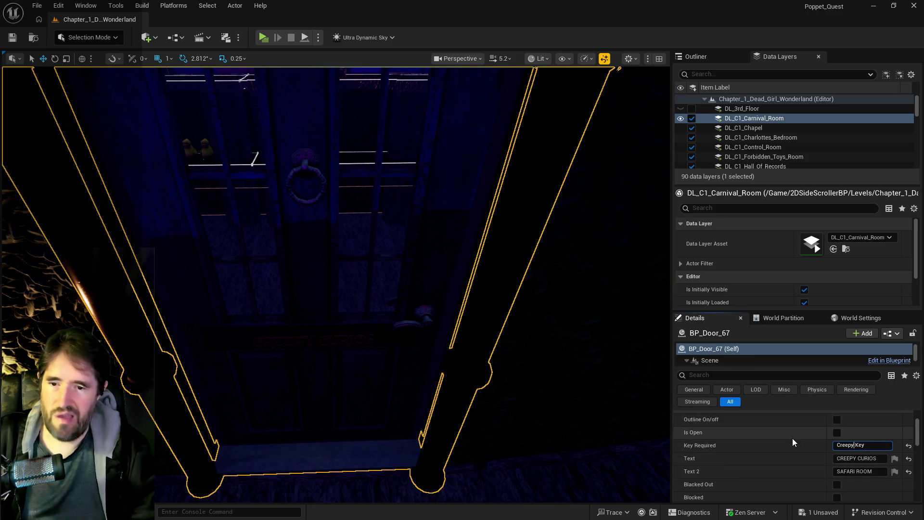
pyautogui.write('os')
pyautogui.press('Return')
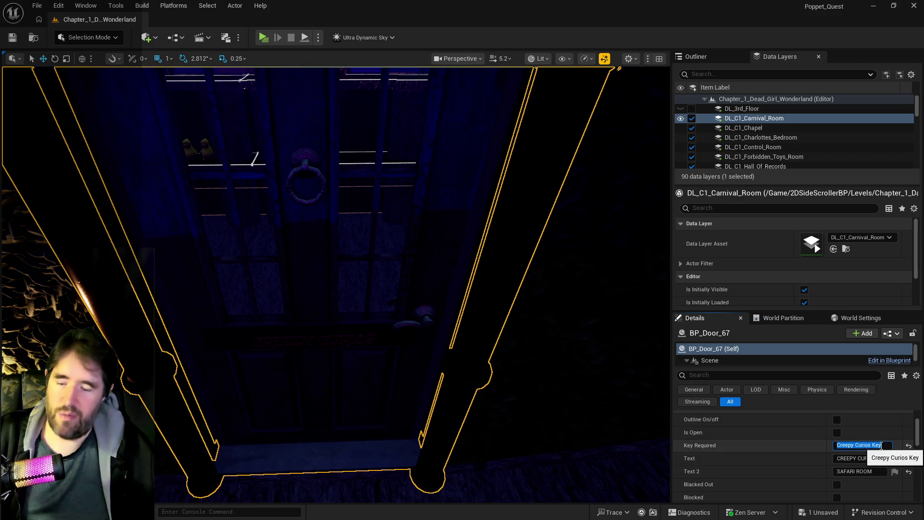
pyautogui.moveTo(533, 384); pyautogui.dragTo(482, 380)
pyautogui.press('f')
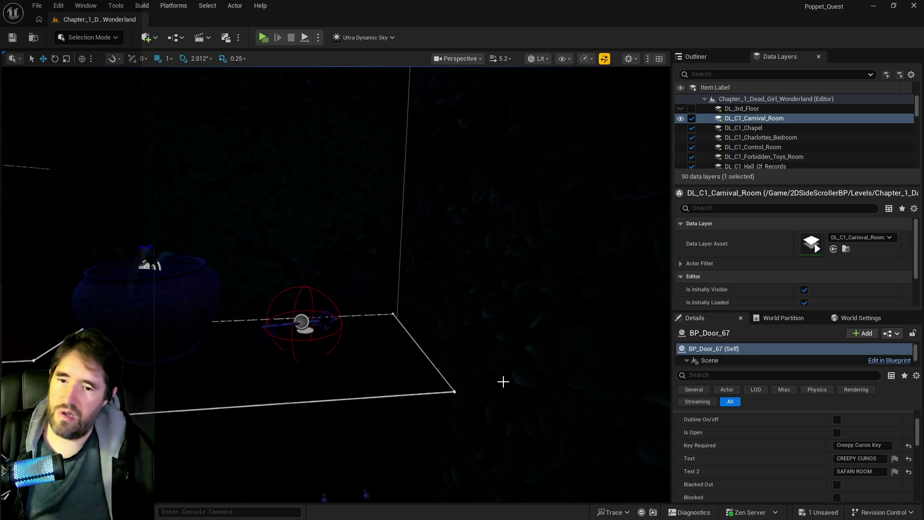
# Rename BP_Collectible_Key55's Item Name to Creepy Curios Key
pyautogui.click(503, 381)
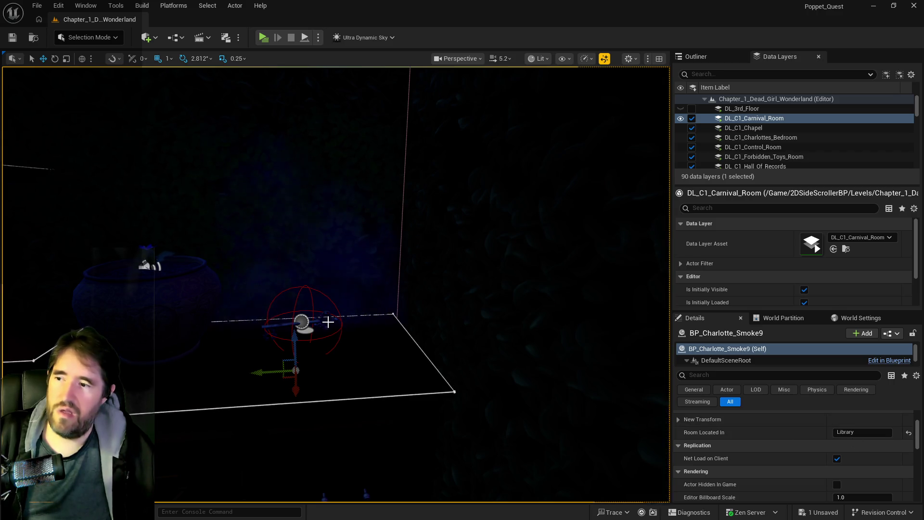
pyautogui.press('f')
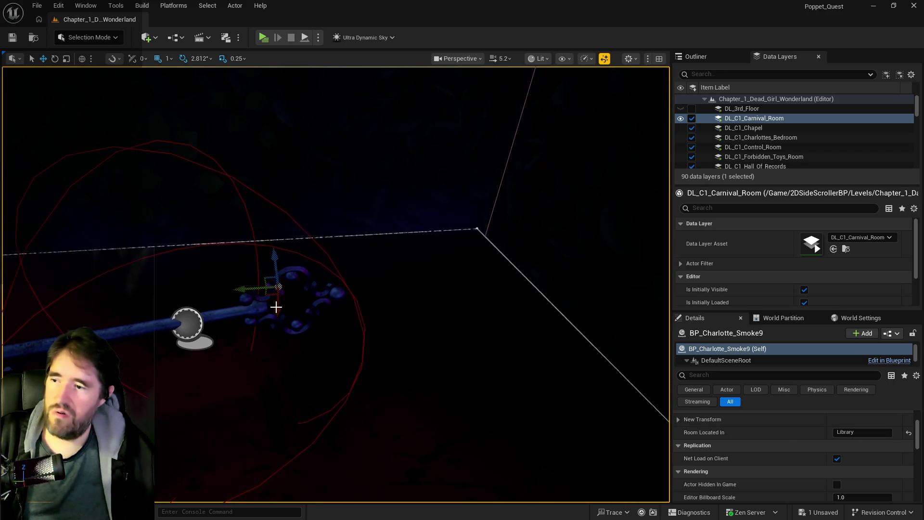
pyautogui.click(280, 287)
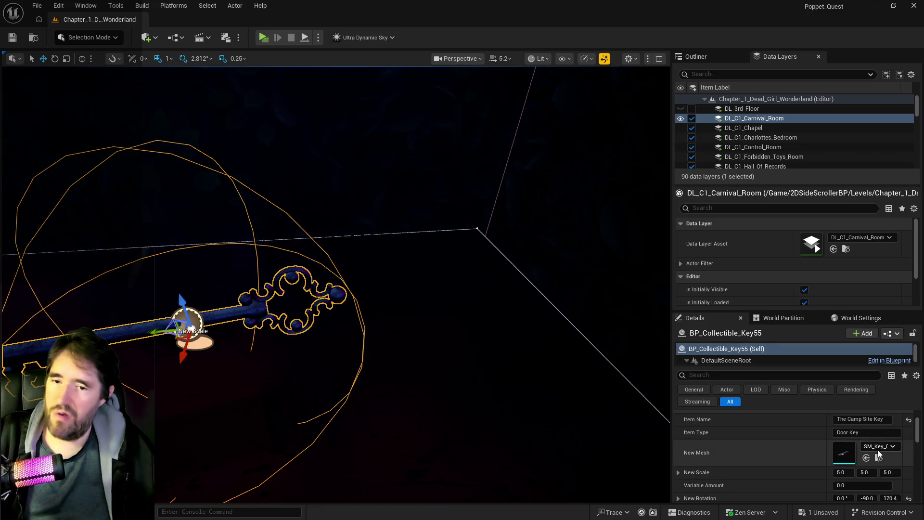
pyautogui.click(876, 420)
pyautogui.hotkey('ctrl', 'a')
pyautogui.write('Creepy Curios Key')
pyautogui.press('Return')
pyautogui.press('f')
pyautogui.scroll(-10, 533, 352)
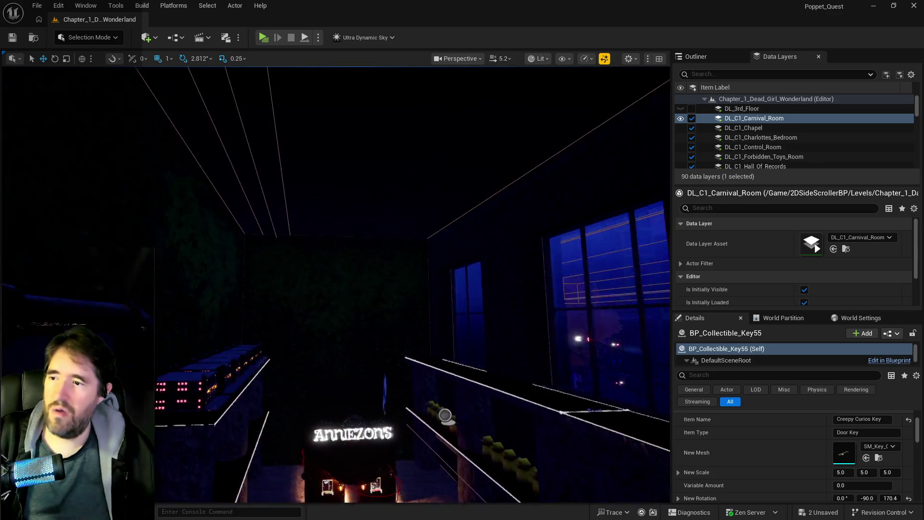
# Set BP_Room_Info_The_Camp_Site's Room Name to Creepy Curios and save all
pyautogui.click(390, 308)
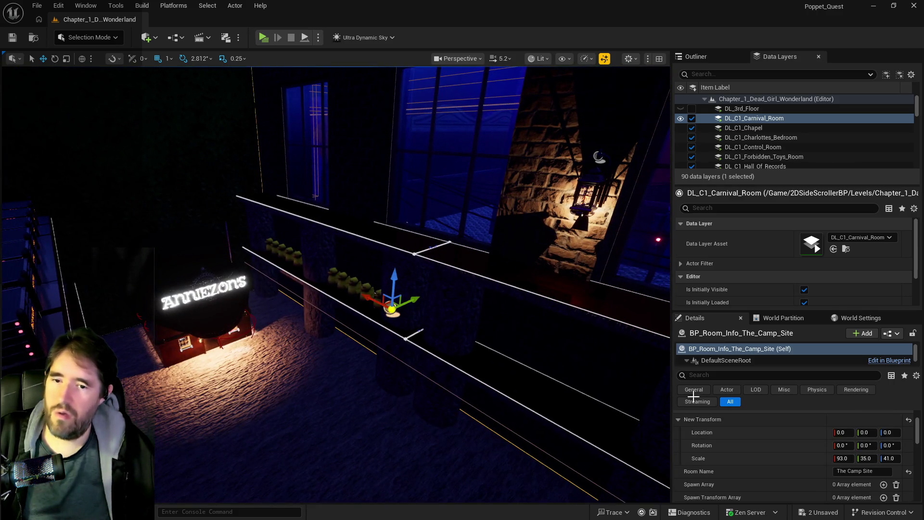
pyautogui.click(882, 471)
pyautogui.hotkey('ctrl', 'a')
pyautogui.hotkey('ctrl', 'v')
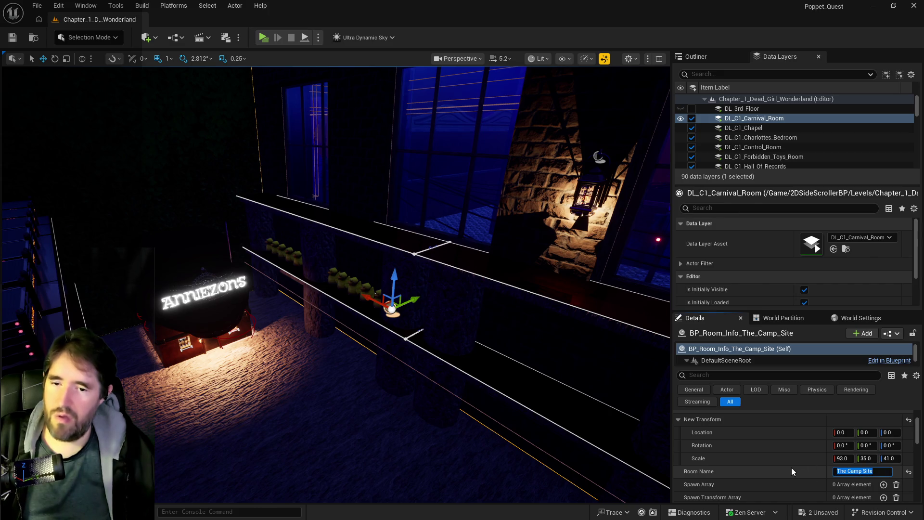
pyautogui.press('BackSpace')
pyautogui.press('BackSpace')
pyautogui.press('BackSpace')
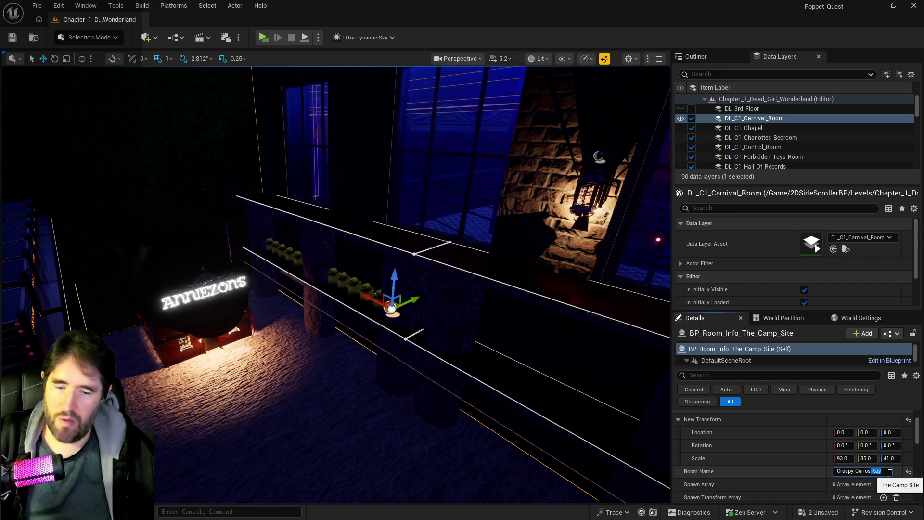
pyautogui.press('Return')
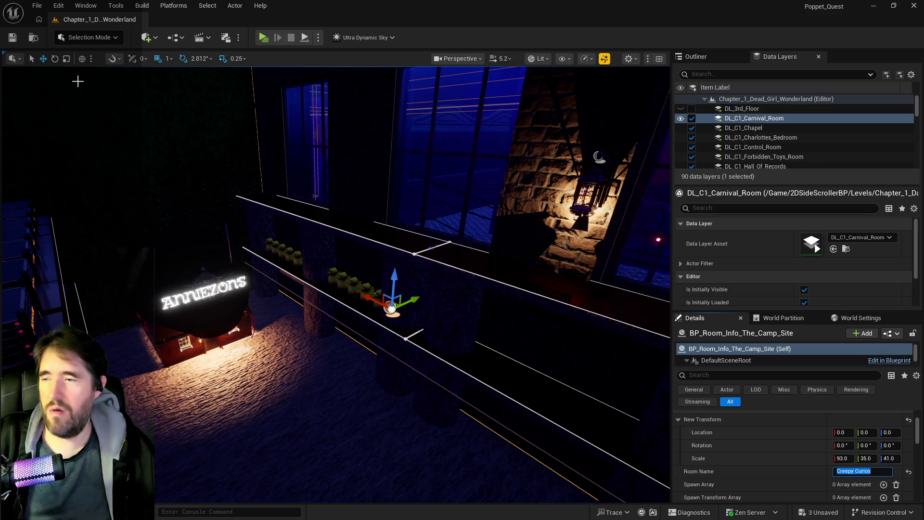
pyautogui.click(15, 38)
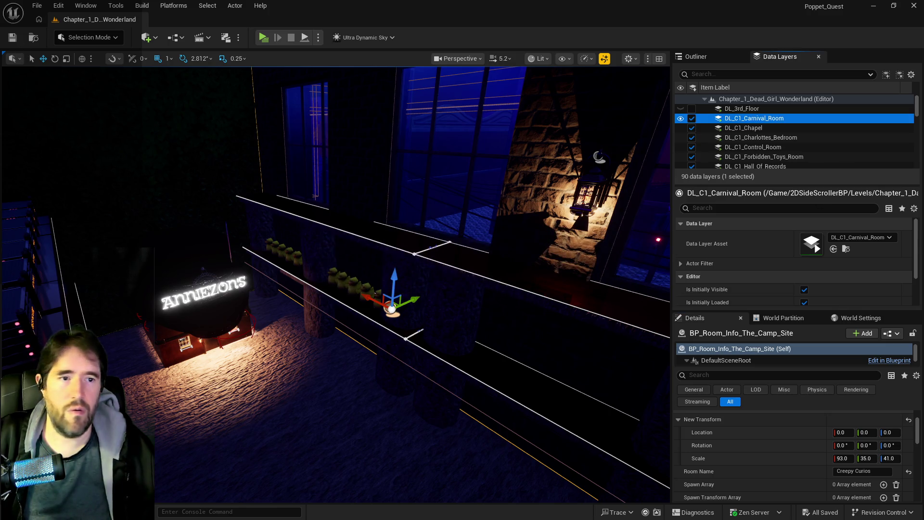
pyautogui.moveTo(594, 112); pyautogui.dragTo(387, 158)
pyautogui.doubleClick(387, 158)
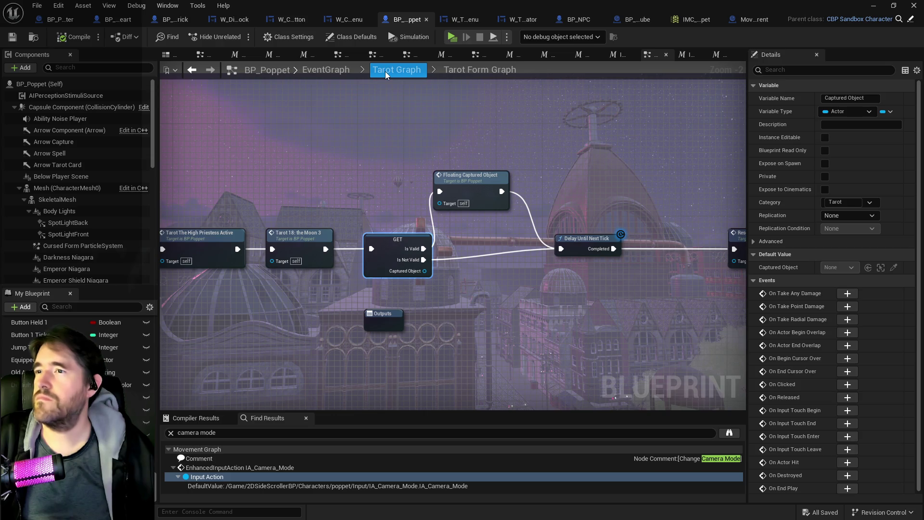
# Open BP_Poppet's Room Information Graph and zoom to the Room Data FIND and Branch nodes
pyautogui.click(319, 72)
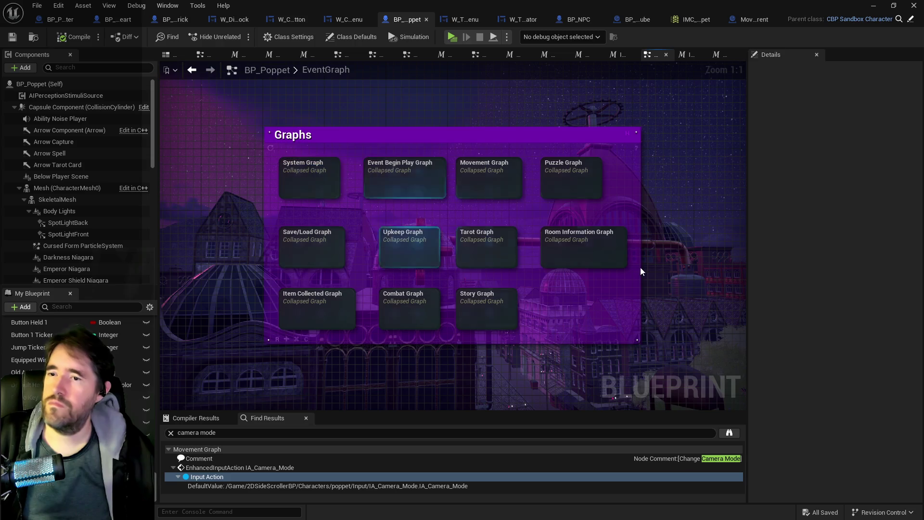
pyautogui.click(577, 253)
pyautogui.doubleClick(575, 250)
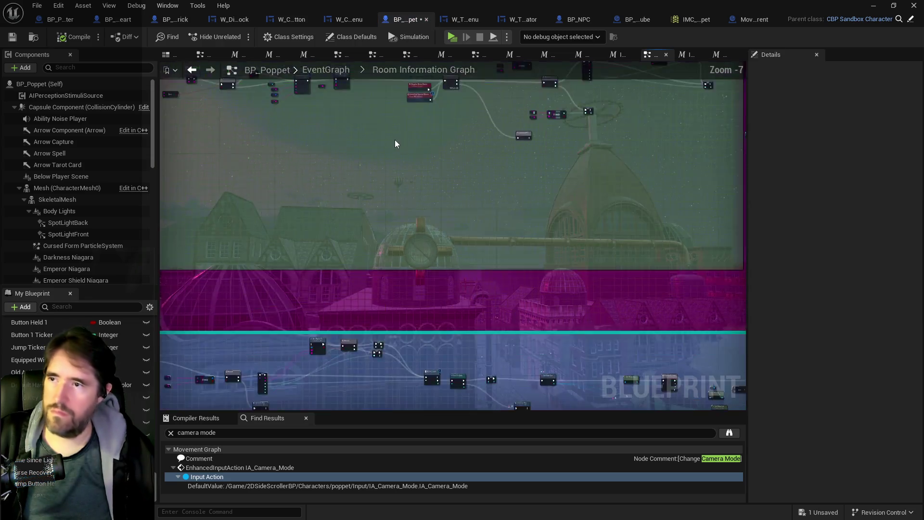
pyautogui.moveTo(610, 181); pyautogui.dragTo(486, 222)
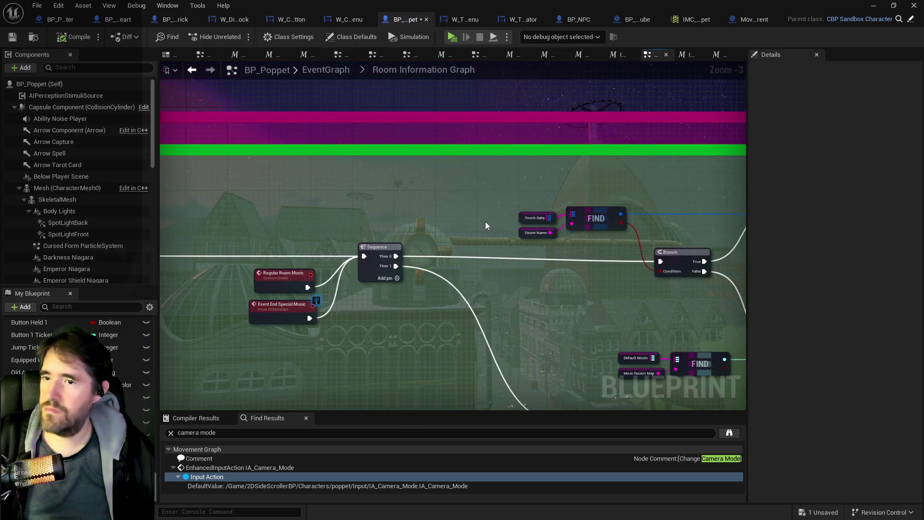
pyautogui.hotkey('alt', 'Left')
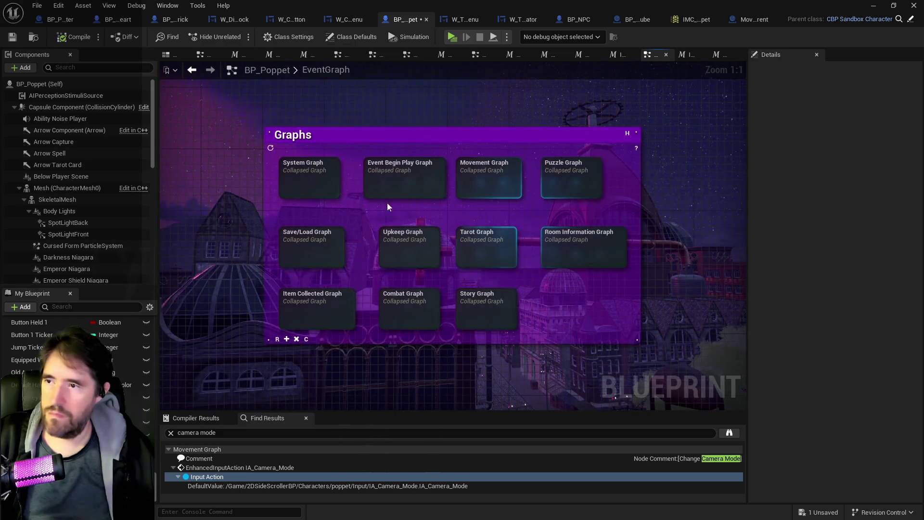
pyautogui.doubleClick(301, 190)
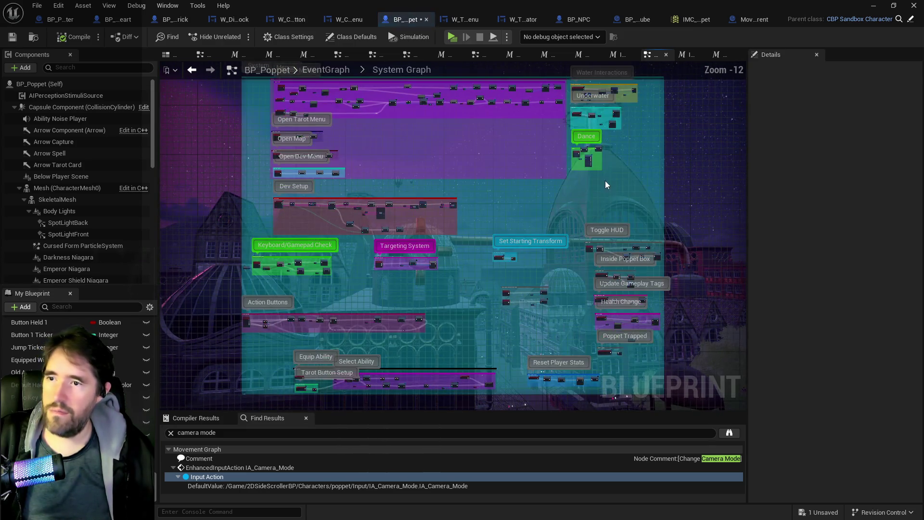
pyautogui.moveTo(531, 271)
pyautogui.mouseDown()
pyautogui.moveTo(537, 238)
pyautogui.moveTo(510, 188)
pyautogui.mouseUp()
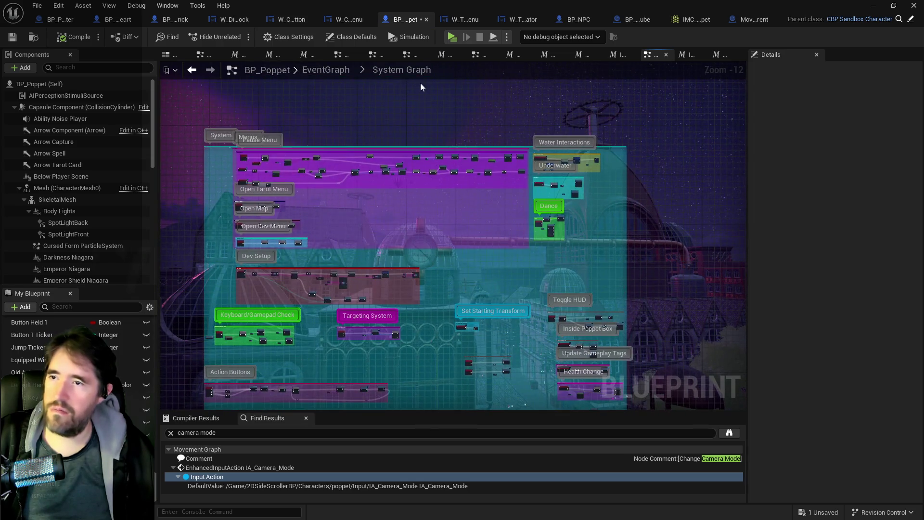
pyautogui.click(340, 74)
pyautogui.click(594, 249)
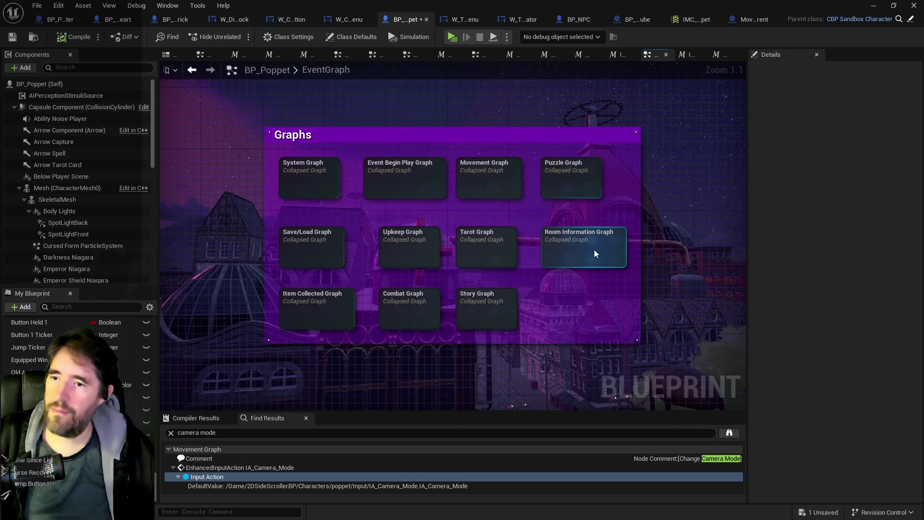
pyautogui.doubleClick(594, 249)
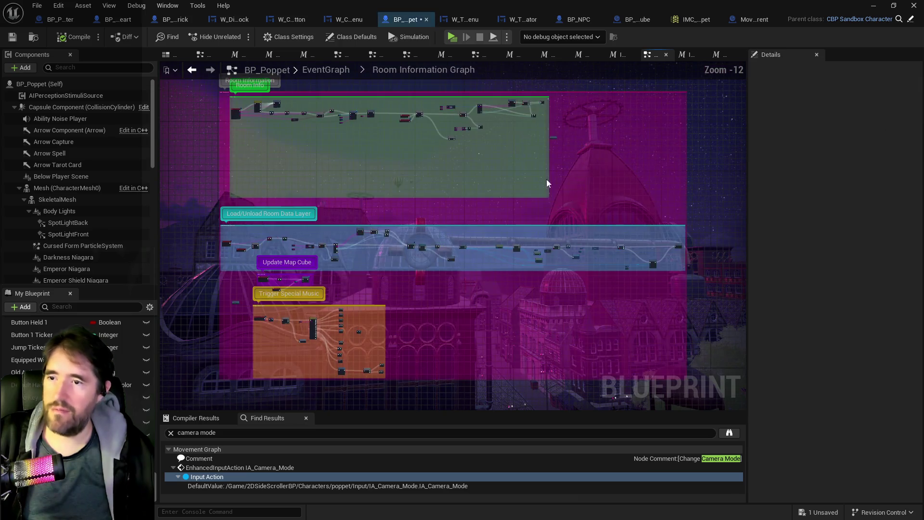
pyautogui.scroll(10, 471, 116)
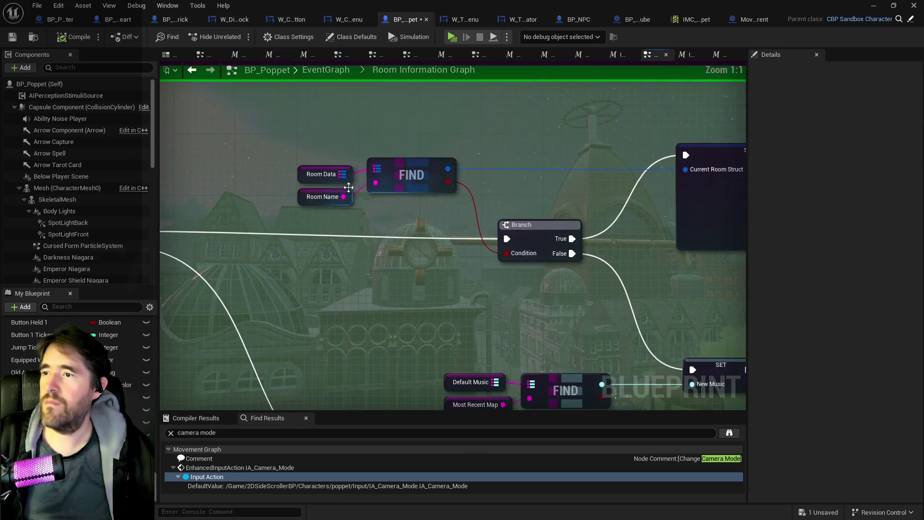
# Rename The Camp Site key in the Room Data variable's default map to Creepy Curios
pyautogui.click(308, 178)
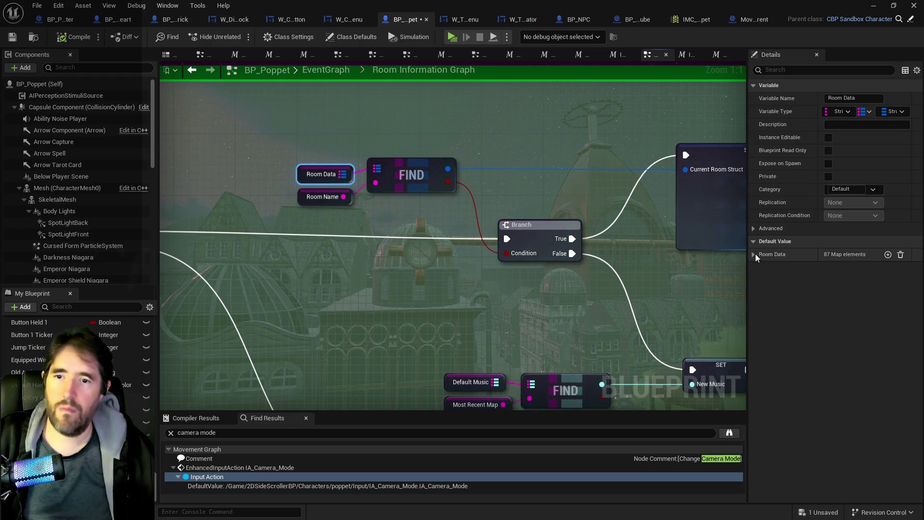
pyautogui.click(754, 254)
pyautogui.scroll(-3, 817, 393)
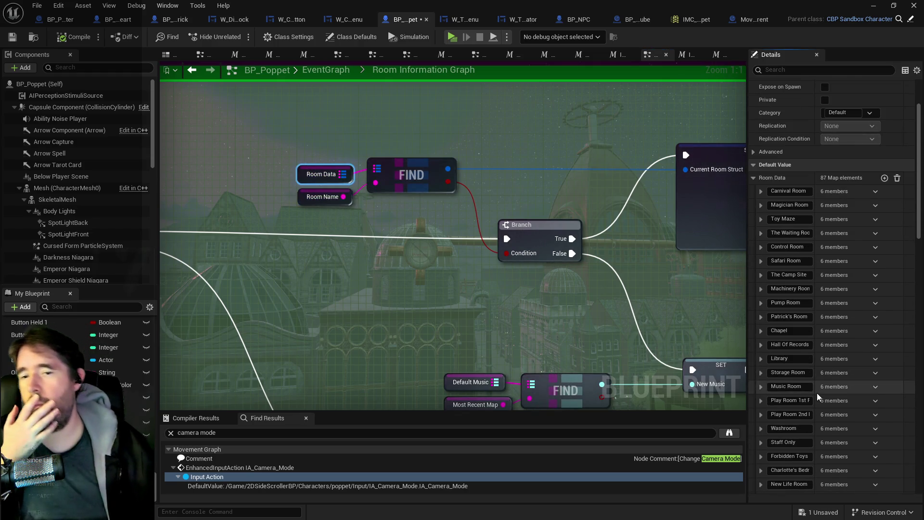
pyautogui.click(790, 274)
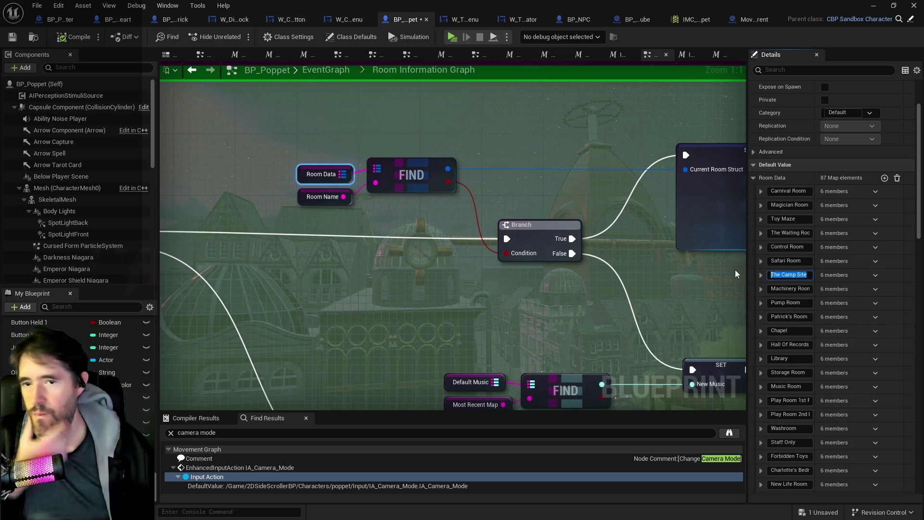
pyautogui.write('Creepy Curios')
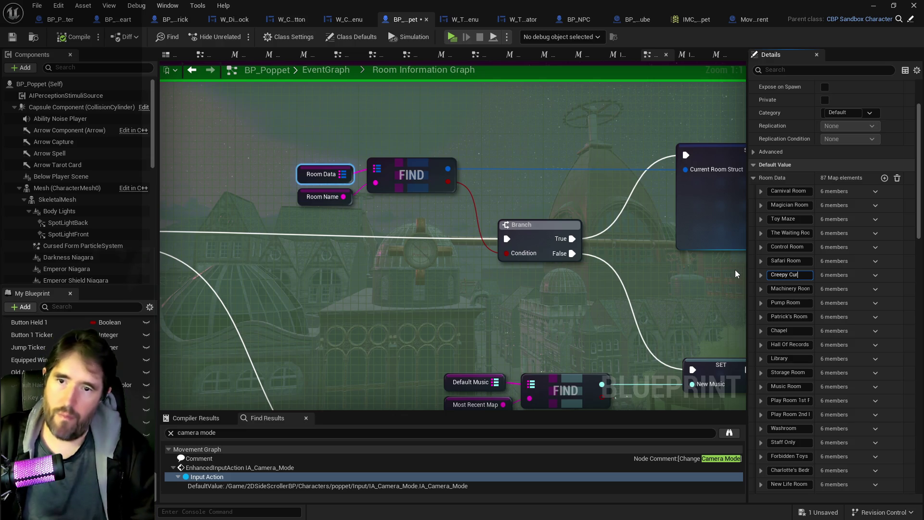
pyautogui.press('Return')
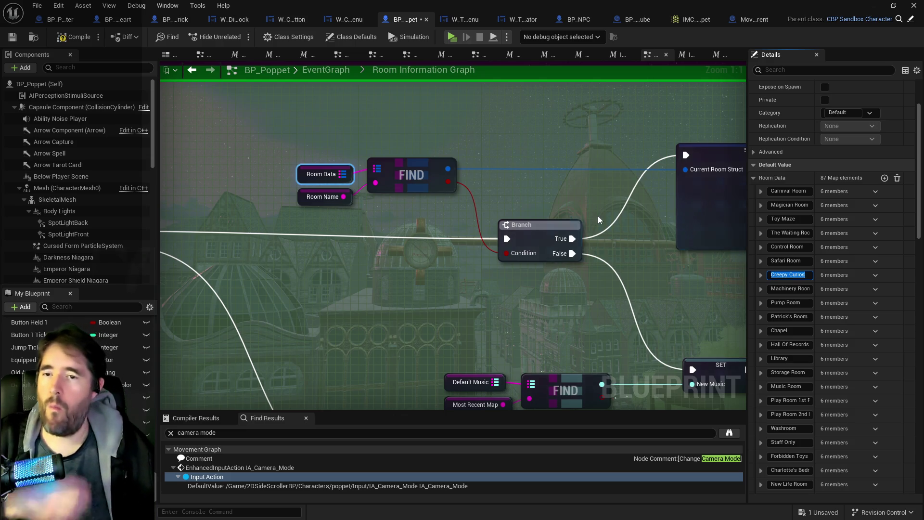
pyautogui.scroll(-1, 391, 281)
pyautogui.moveTo(399, 330); pyautogui.dragTo(438, 233)
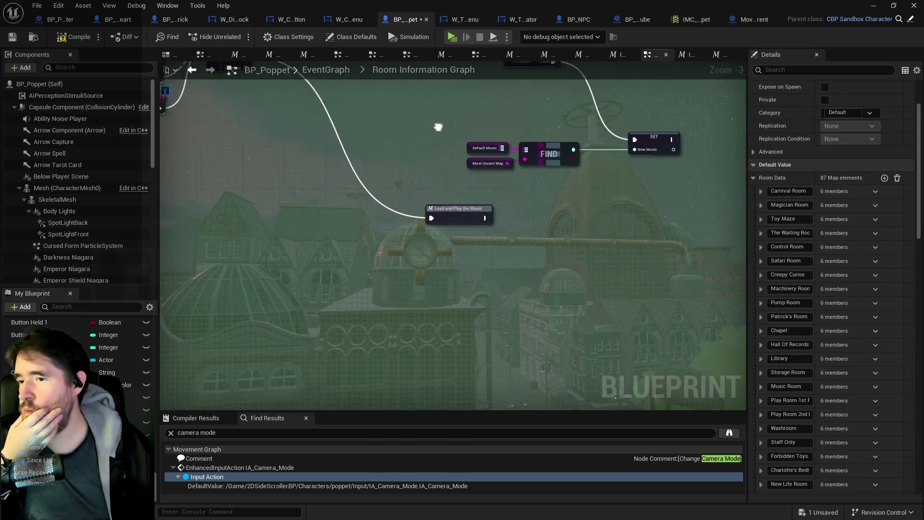
# Close the Load And Play The Music macro and extra graph tabs, then save BP_Poppet
pyautogui.scroll(-3, 426, 254)
pyautogui.scroll(3, 431, 219)
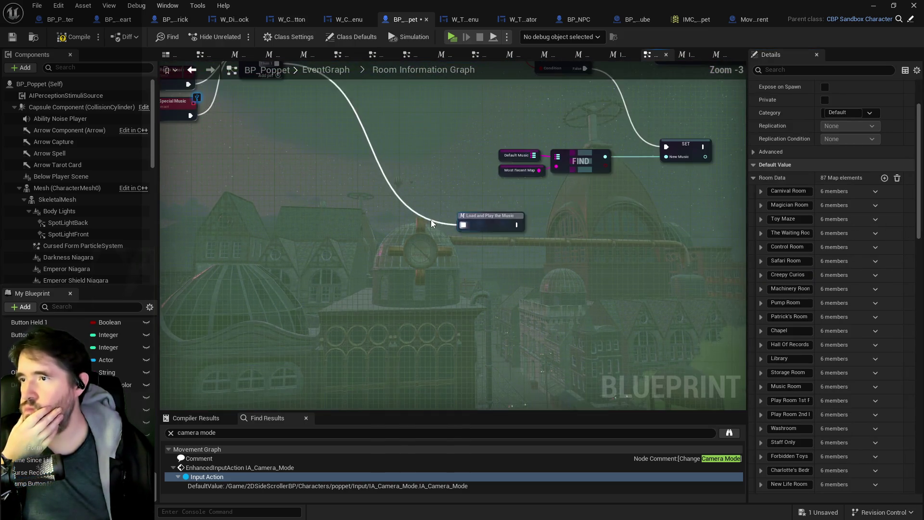
pyautogui.click(492, 215)
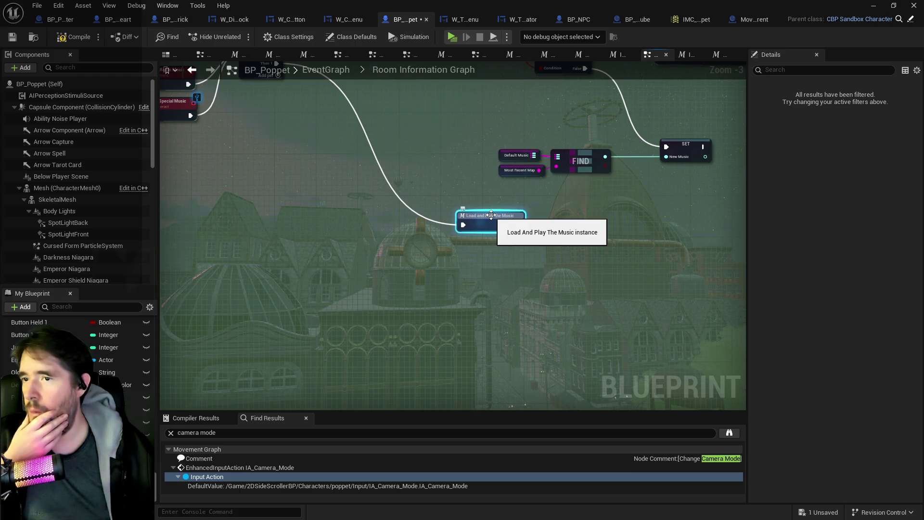
pyautogui.doubleClick(492, 215)
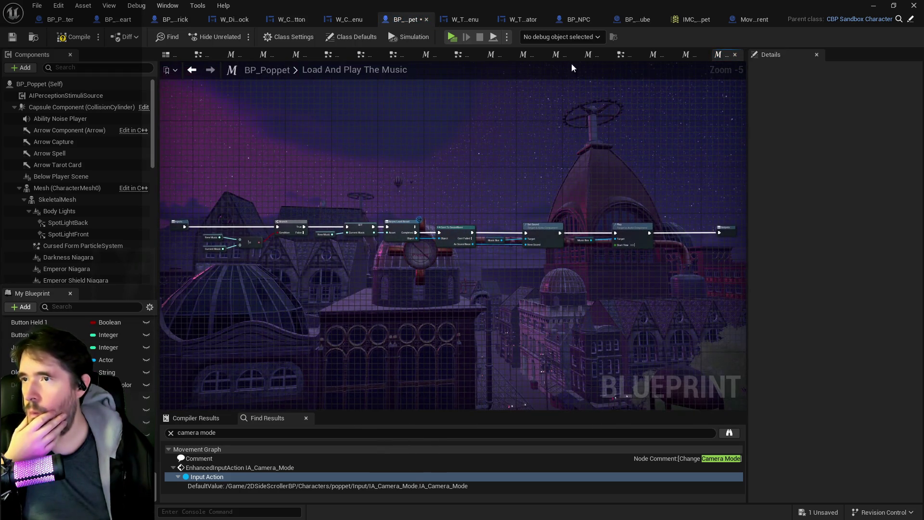
pyautogui.click(737, 55)
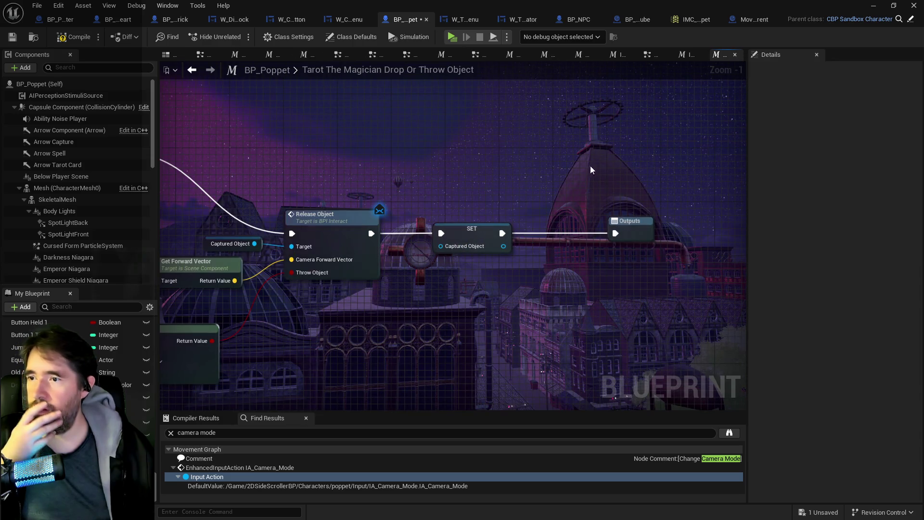
pyautogui.click(735, 55)
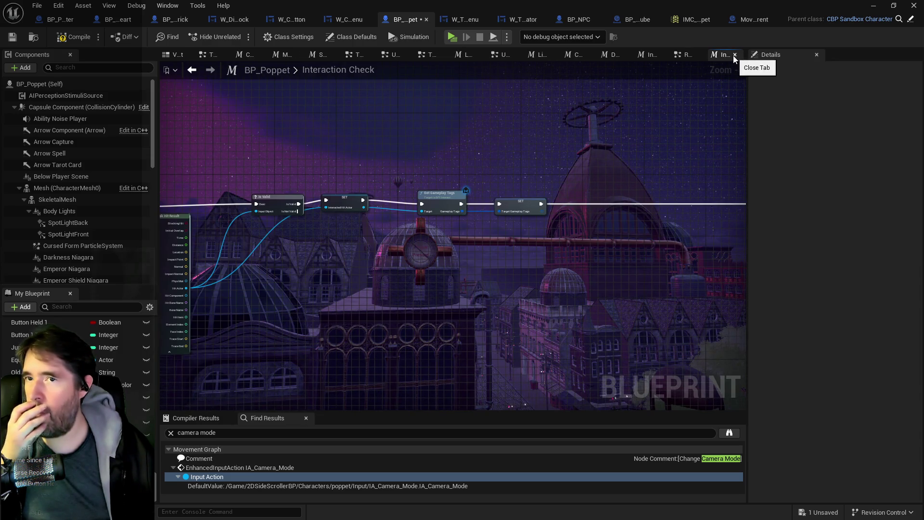
pyautogui.click(735, 55)
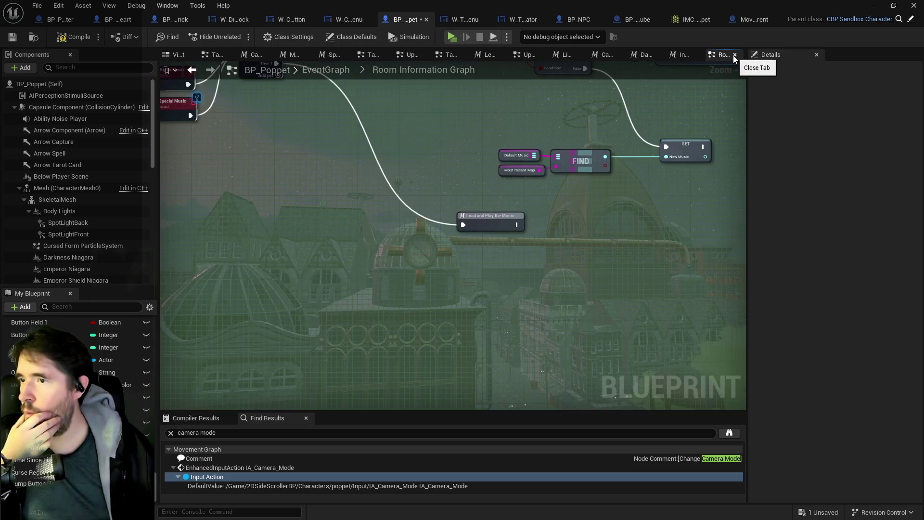
pyautogui.scroll(-3, 496, 198)
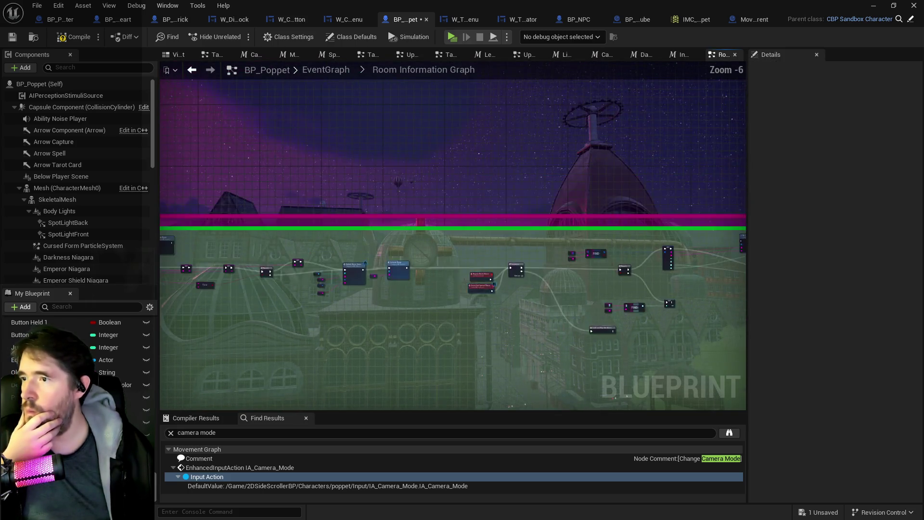
pyautogui.moveTo(364, 252); pyautogui.dragTo(223, 252)
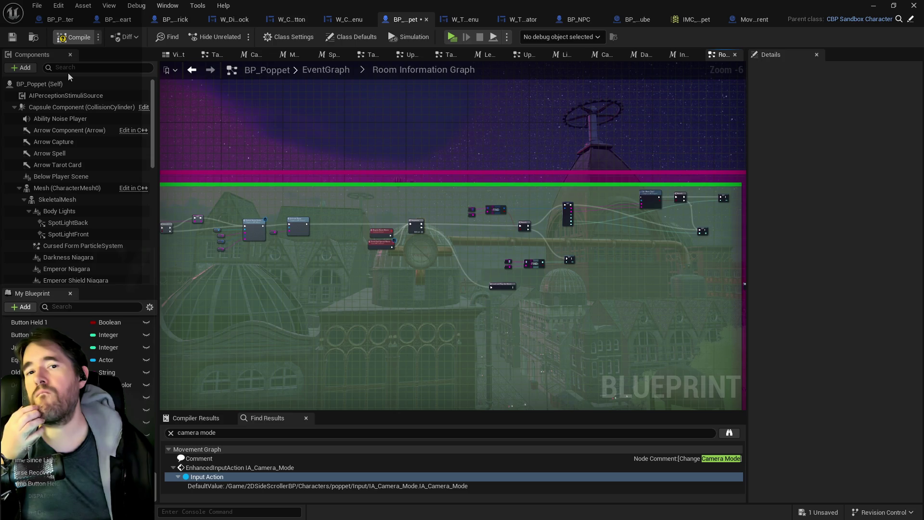
pyautogui.click(11, 37)
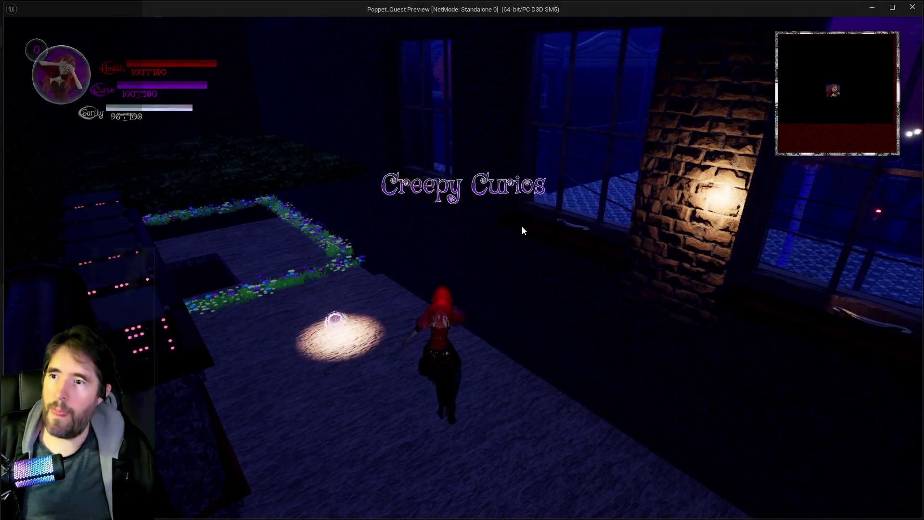
# Walk the character through the rooms to confirm the Creepy Curios title, then exit the play-test
pyautogui.press('w')
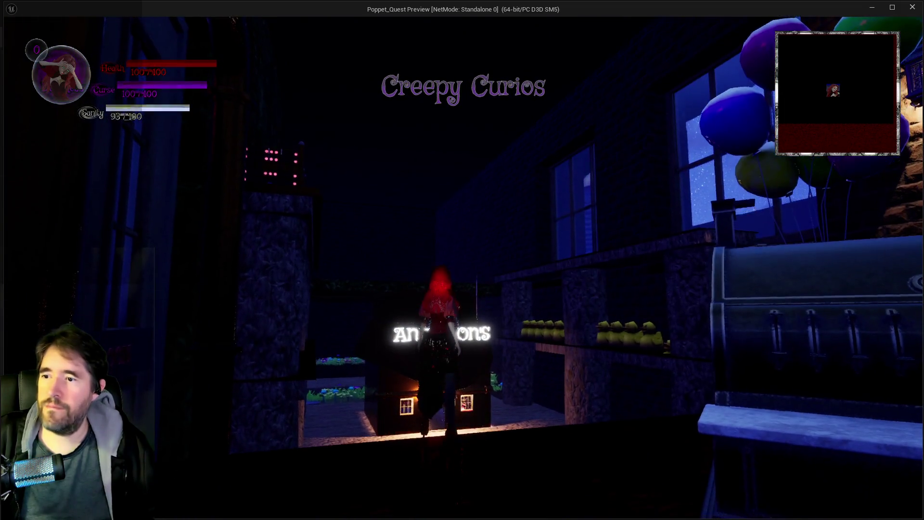
pyautogui.press('w')
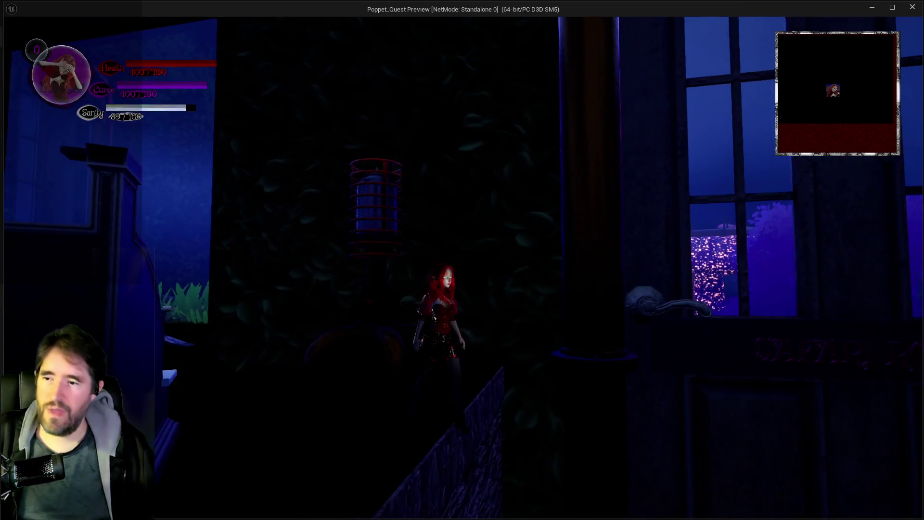
pyautogui.press('w')
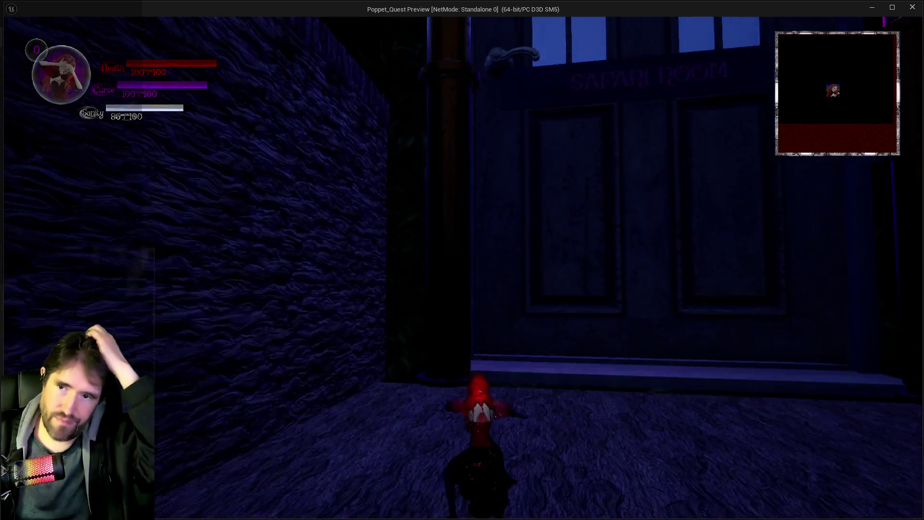
pyautogui.press('w')
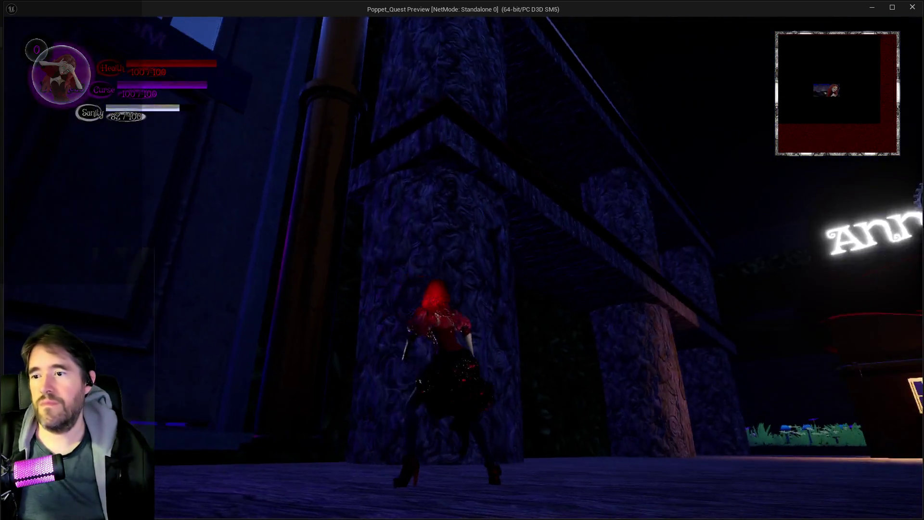
pyautogui.press('w')
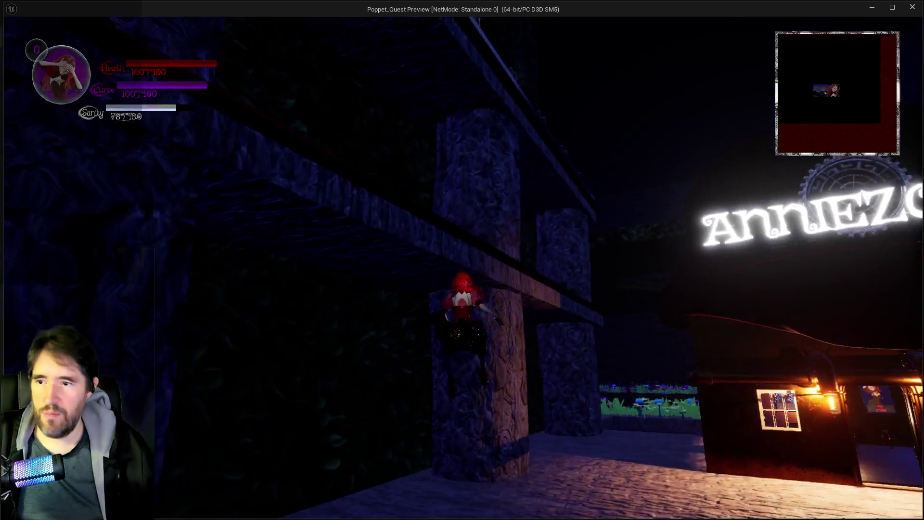
pyautogui.press('w')
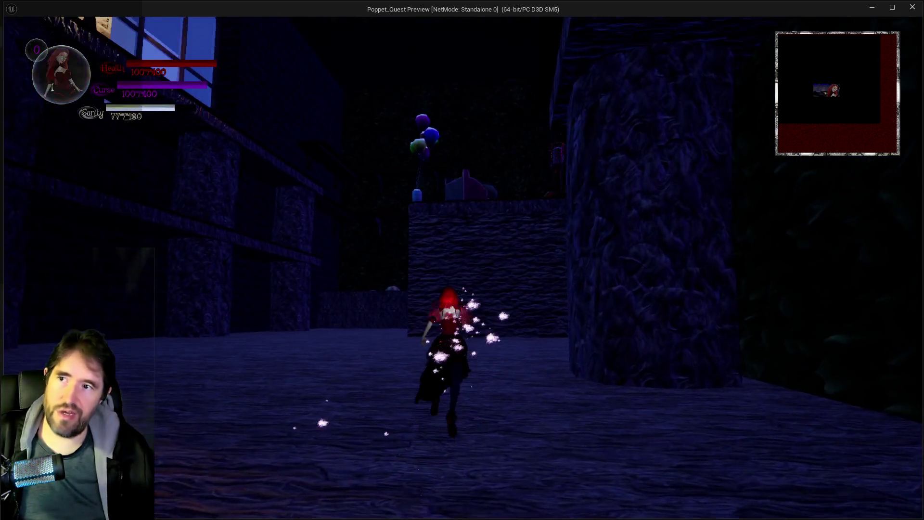
pyautogui.press('w')
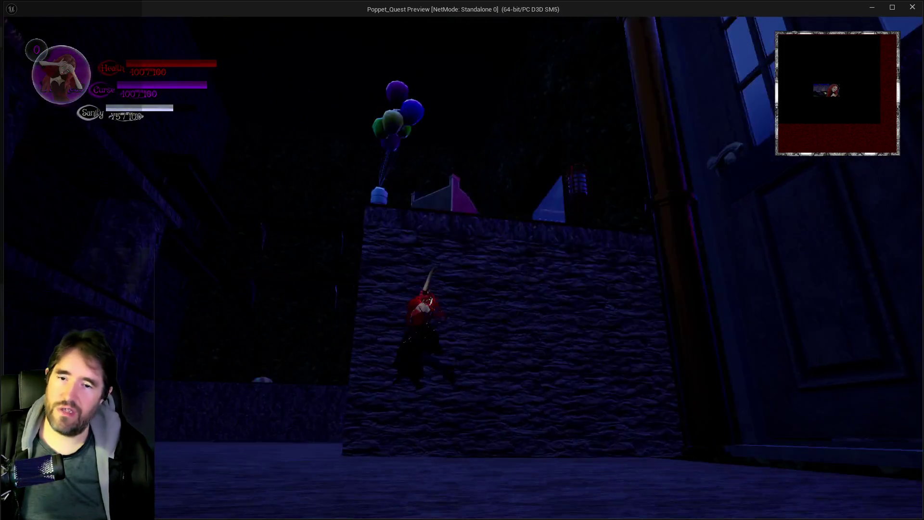
pyautogui.press('Escape')
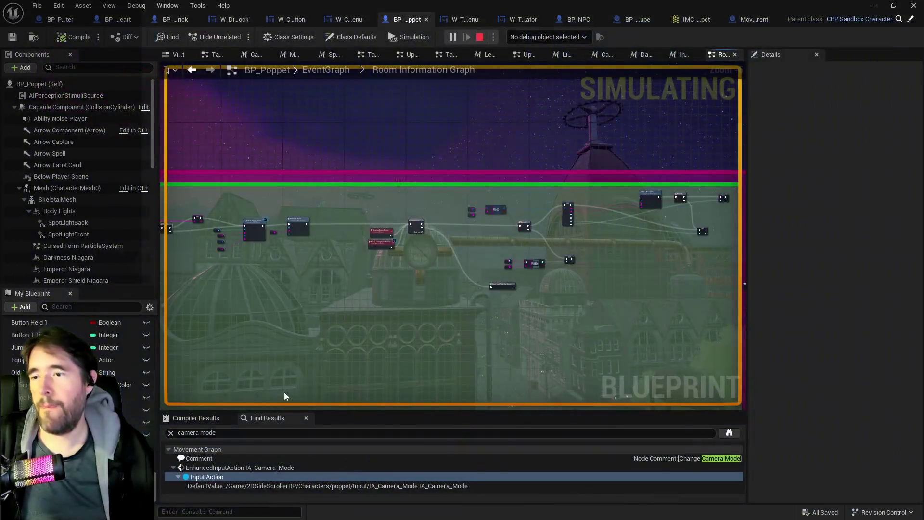
# Select BP_Door_67 and set its Text 2 label to THE MOONLIT GARDEN
pyautogui.moveTo(625, 5); pyautogui.dragTo(885, 63)
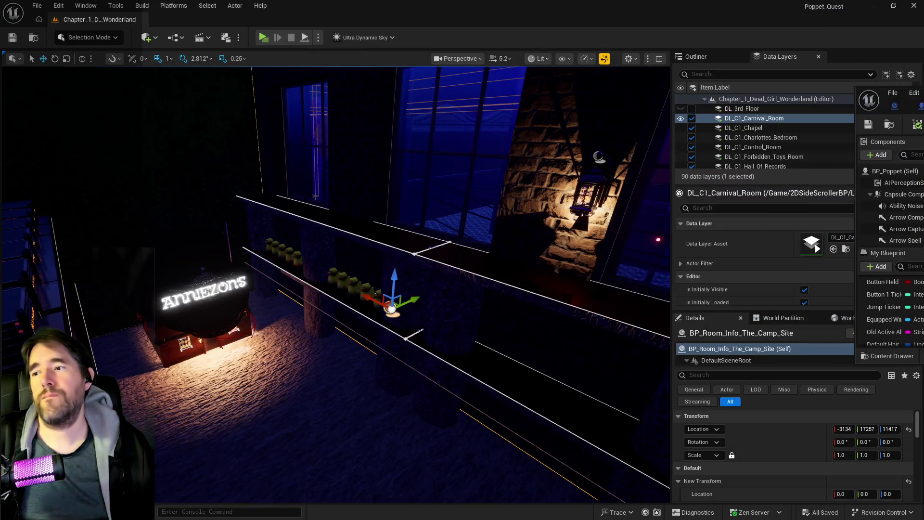
pyautogui.moveTo(378, 363); pyautogui.dragTo(356, 318)
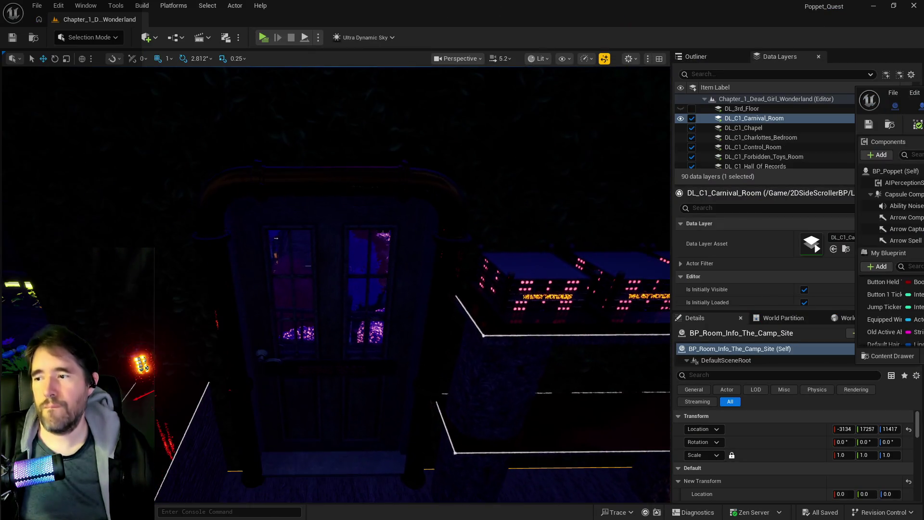
pyautogui.click(273, 393)
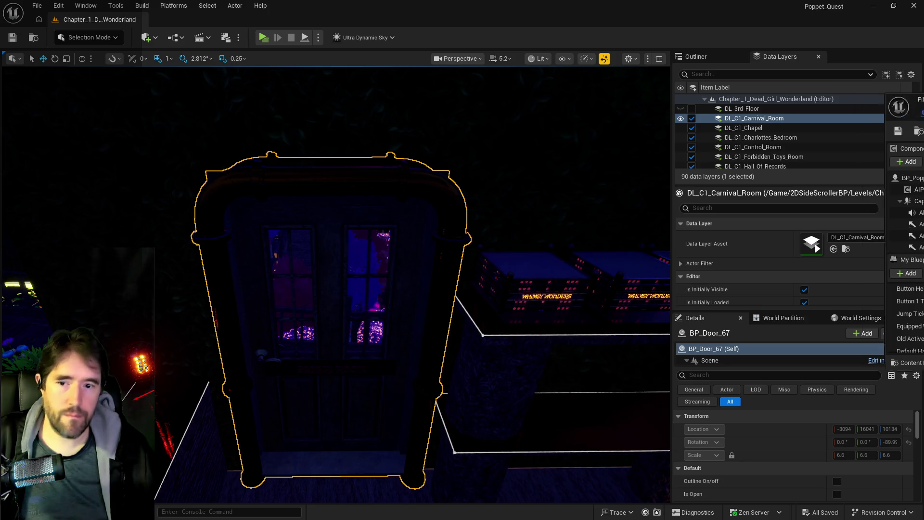
pyautogui.scroll(-3, 798, 421)
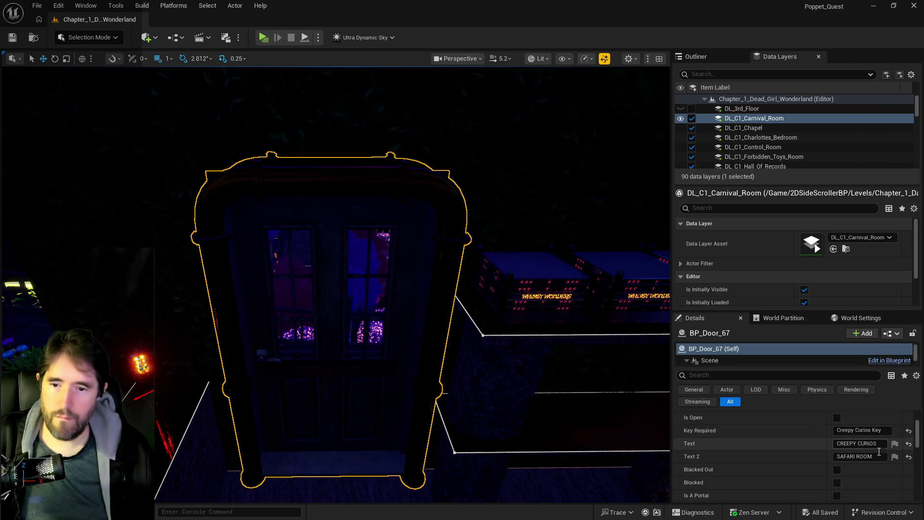
pyautogui.write('THE ')
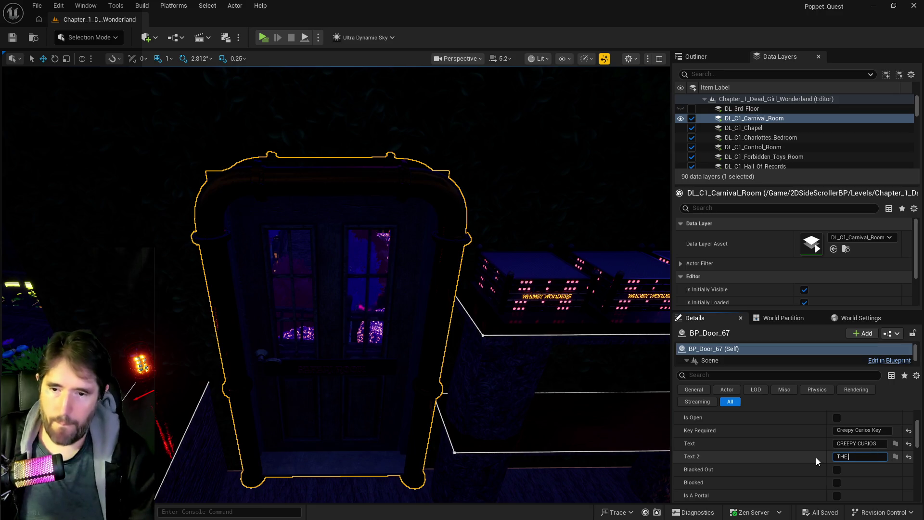
pyautogui.write('MOONLIT gAR')
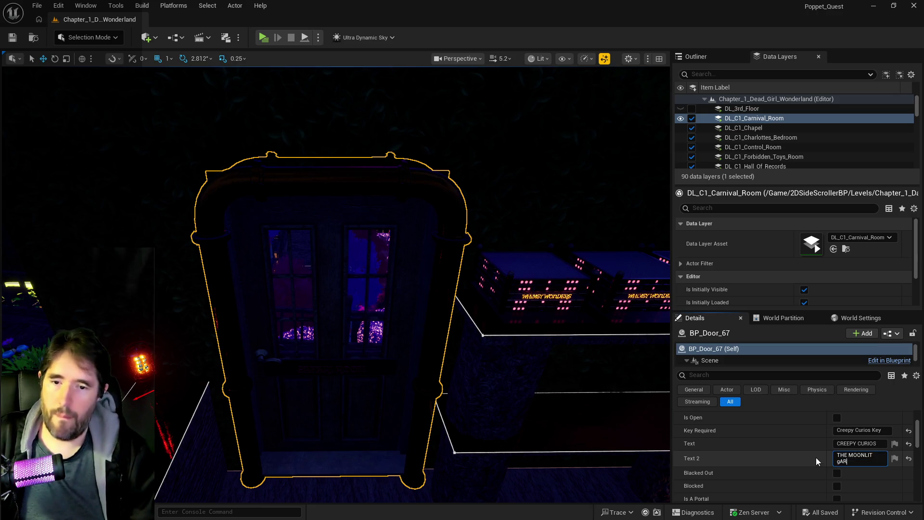
pyautogui.press('BackSpace')
pyautogui.press('BackSpace')
pyautogui.write('GARDEN')
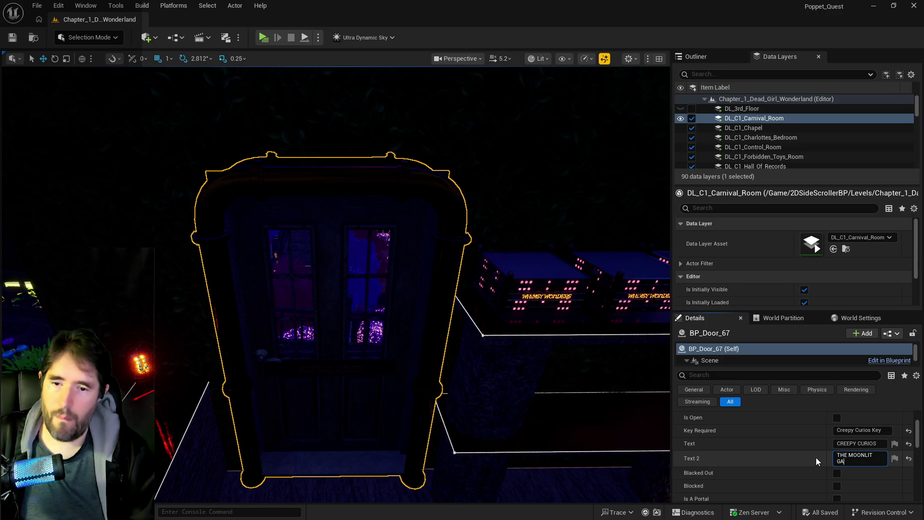
pyautogui.moveTo(859, 462); pyautogui.dragTo(822, 460)
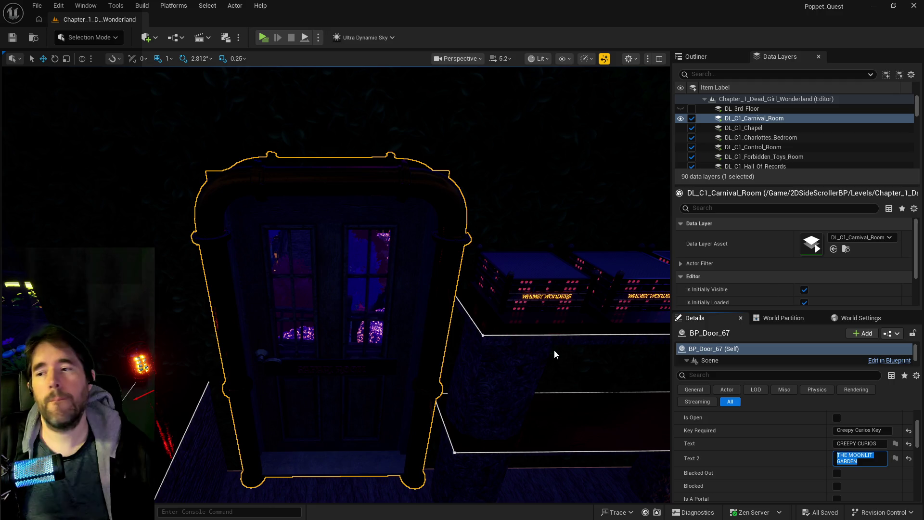
pyautogui.press('Return')
pyautogui.scroll(-3, 408, 327)
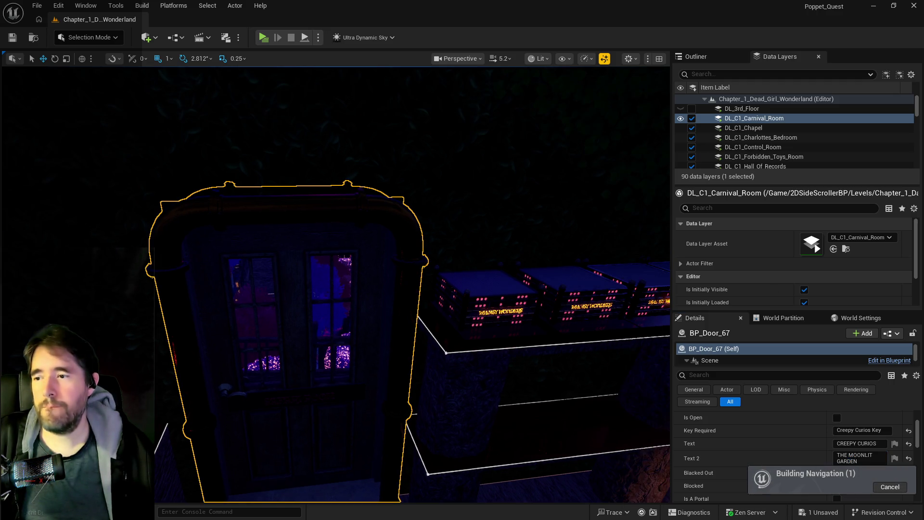
# Select BP_Door_9 and paste THE MOONLIT GARDEN into its Text label
pyautogui.scroll(-10, 408, 327)
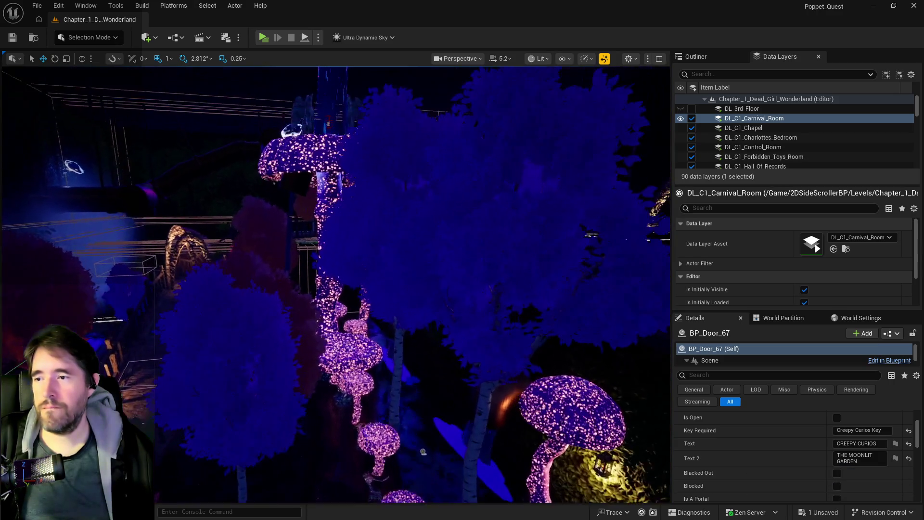
pyautogui.scroll(-10, 407, 326)
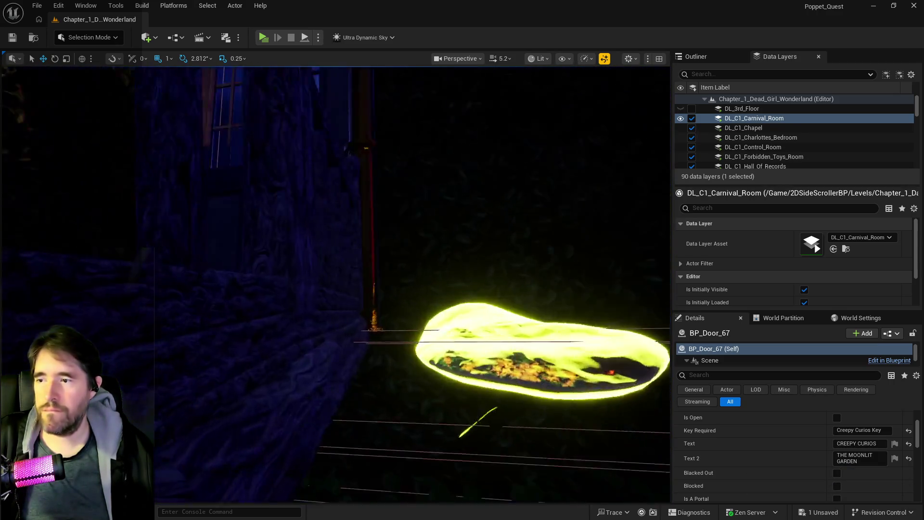
pyautogui.press('f')
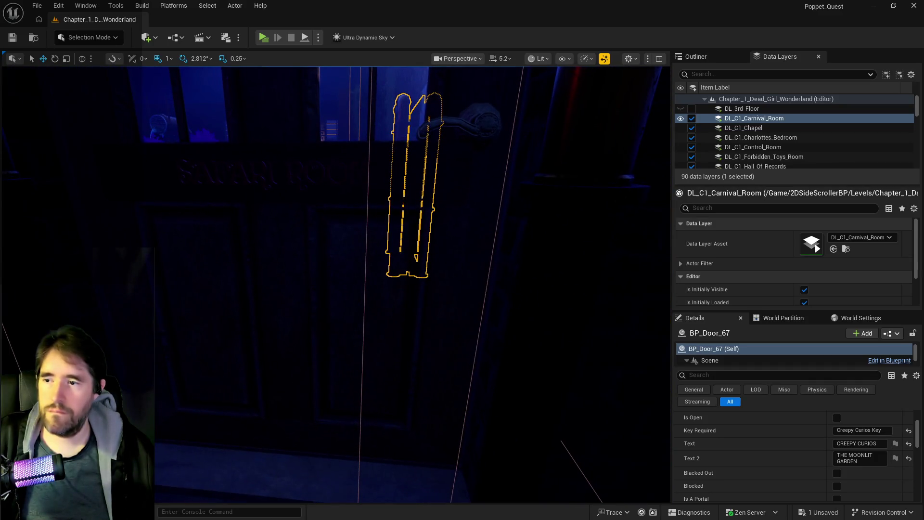
pyautogui.click(303, 345)
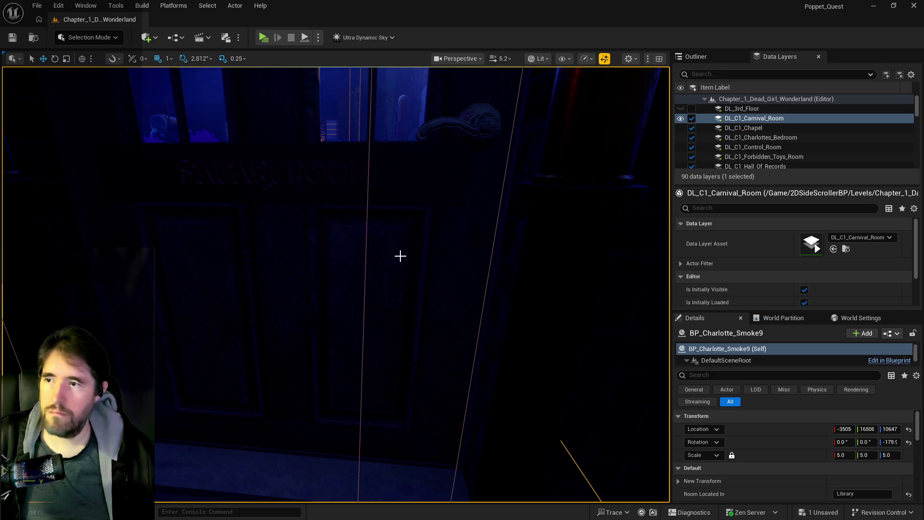
pyautogui.moveTo(400, 256); pyautogui.dragTo(400, 256)
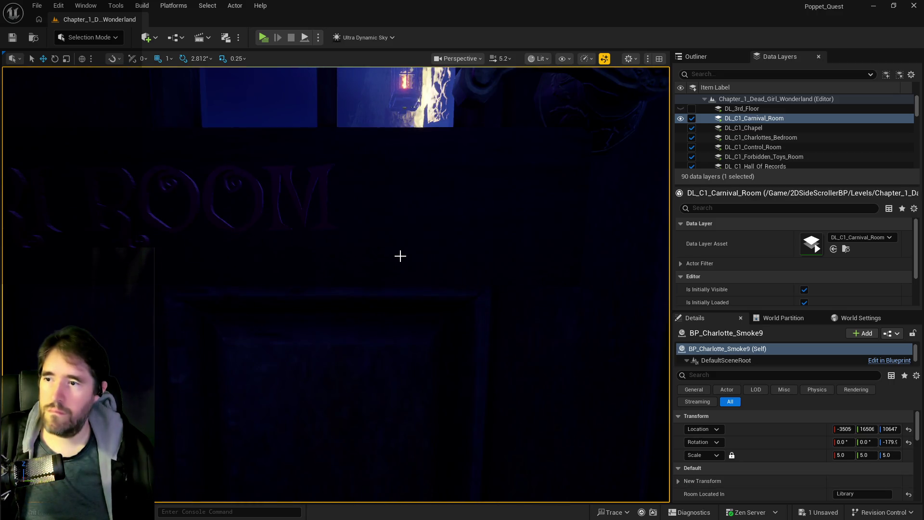
pyautogui.moveTo(558, 325); pyautogui.dragTo(559, 325)
pyautogui.click(558, 325)
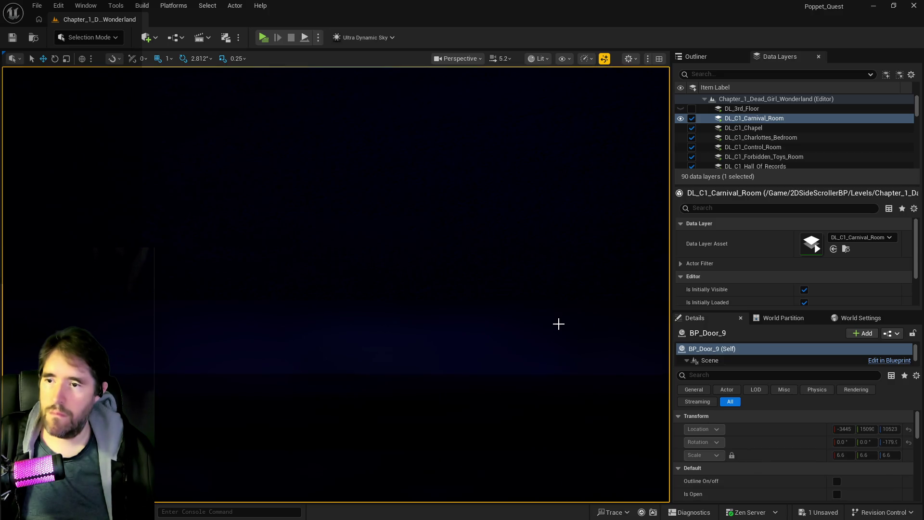
pyautogui.scroll(-2, 813, 477)
pyautogui.click(862, 458)
pyautogui.write('THE MOONLIT GARDEN')
pyautogui.moveTo(646, 425); pyautogui.dragTo(647, 425)
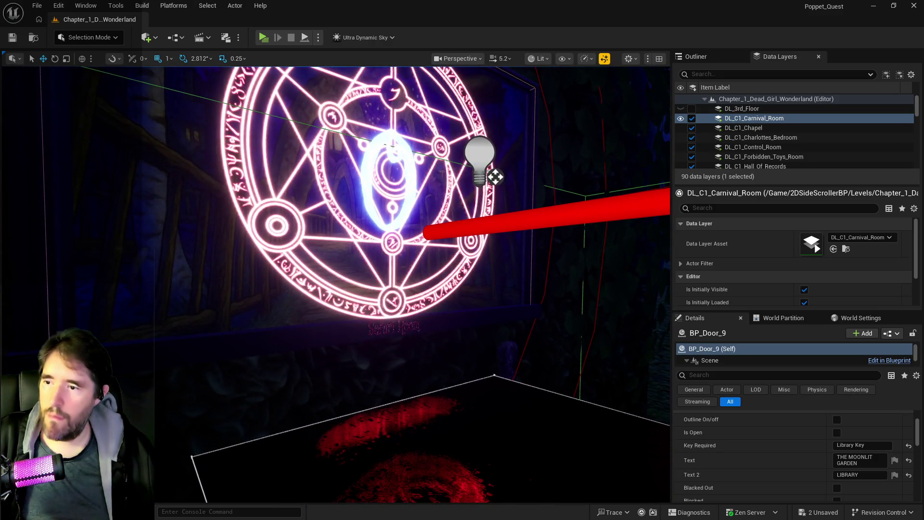
# Change Tinkas_Painting_Blueprint5's Painting Name from Safari Room to The Moonlit Garden
pyautogui.click(462, 363)
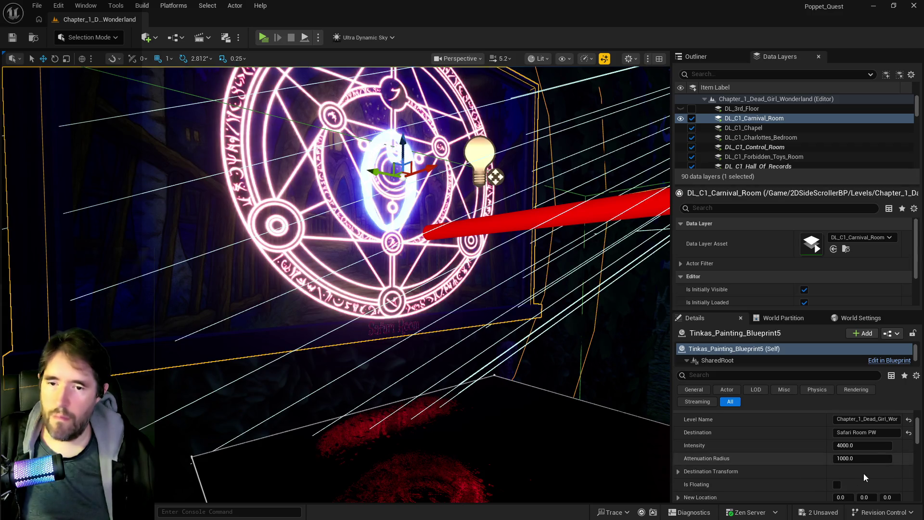
pyautogui.scroll(-4, 871, 439)
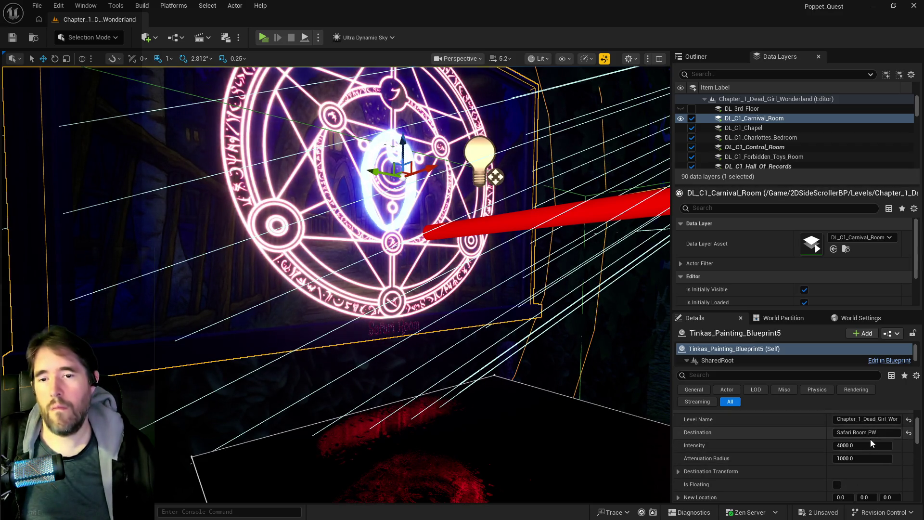
pyautogui.scroll(-3, 871, 440)
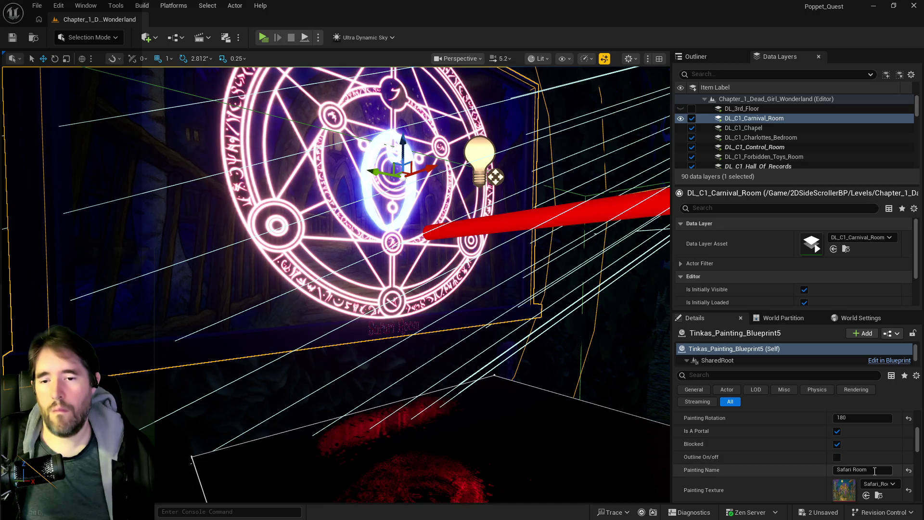
pyautogui.click(847, 469)
pyautogui.write('tHEm')
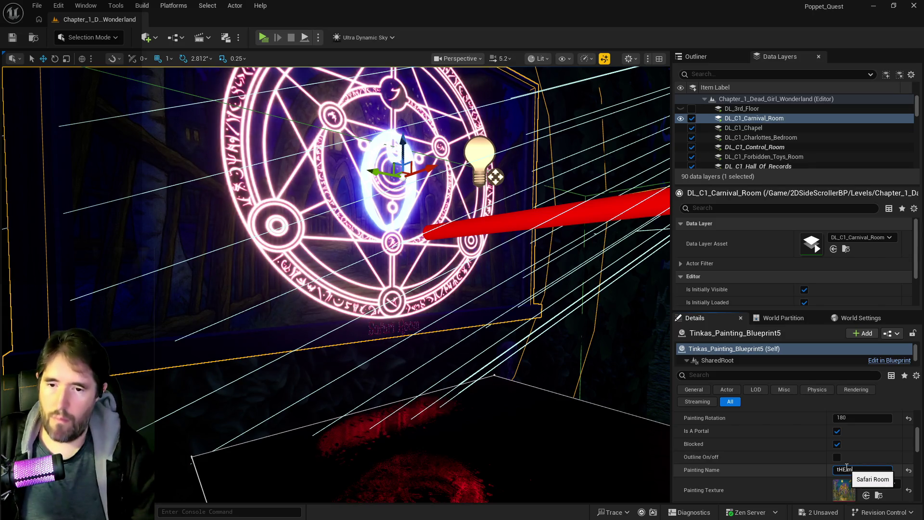
pyautogui.press('BackSpace')
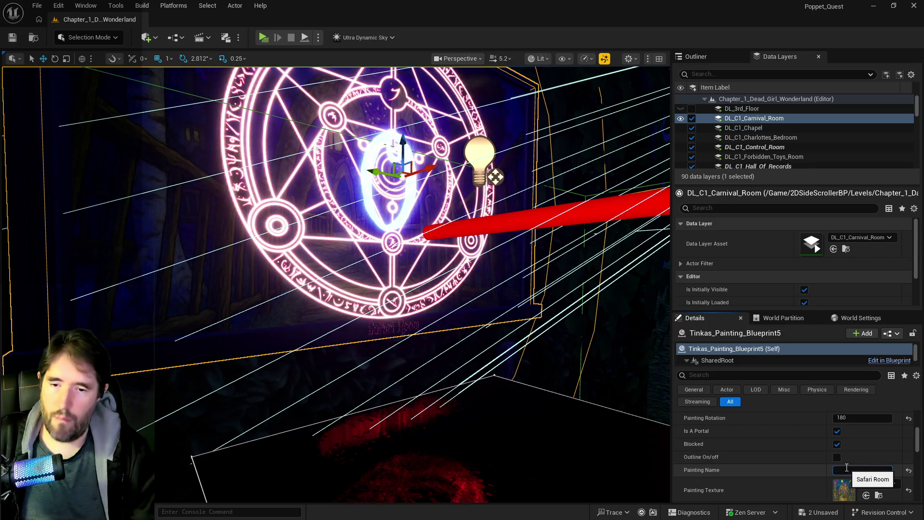
pyautogui.write('TheMoonlit Gro')
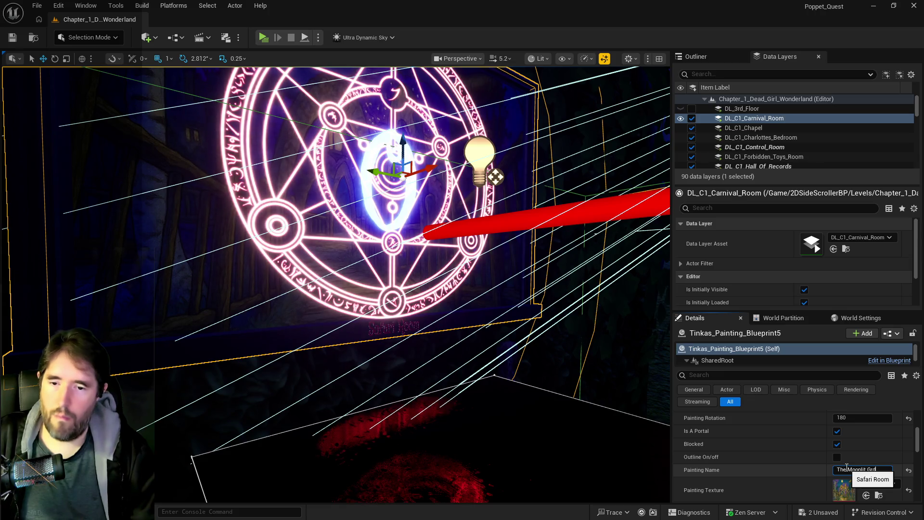
pyautogui.press('BackSpace')
pyautogui.write('arden')
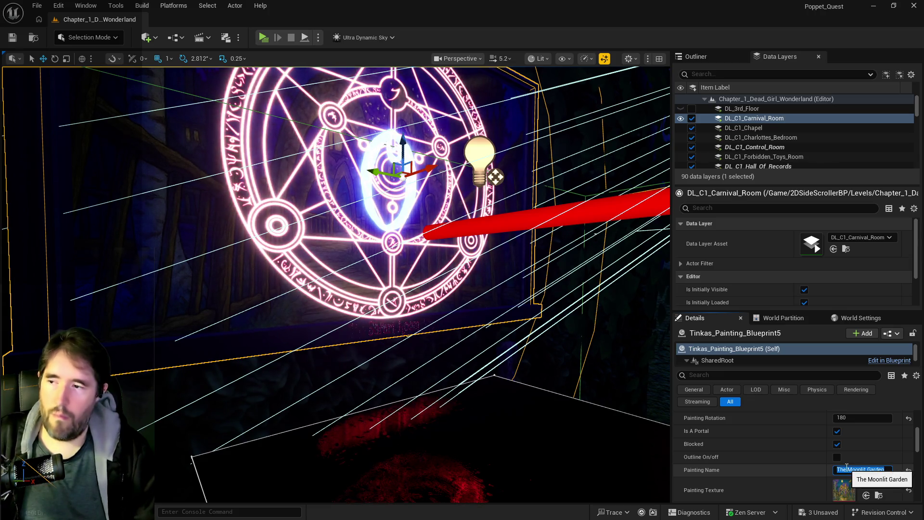
pyautogui.moveTo(444, 415)
pyautogui.mouseDown()
pyautogui.moveTo(477, 366)
pyautogui.moveTo(363, 357)
pyautogui.mouseUp()
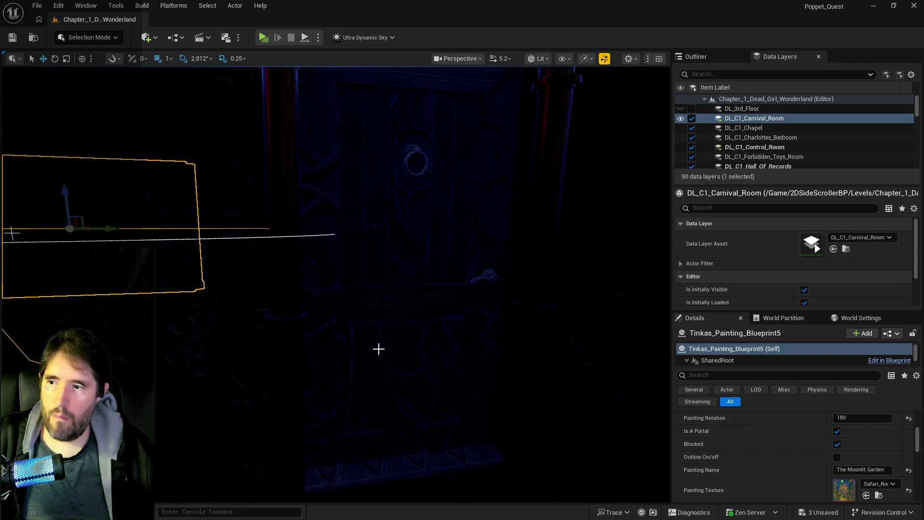
# Paste THE MOONLIT GARDEN over BP_Door_42's SAFARI ROOM sign text, then select BP_Door_43 to check it
pyautogui.click(379, 349)
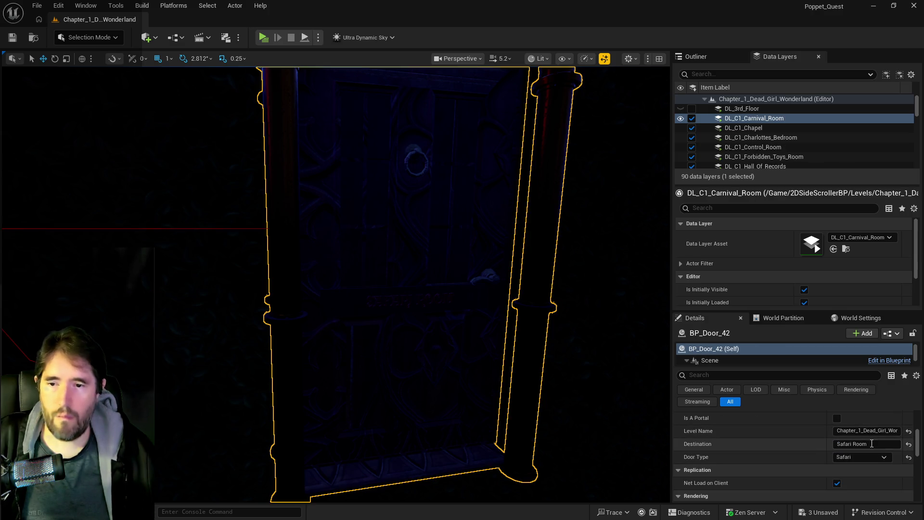
pyautogui.scroll(4, 860, 451)
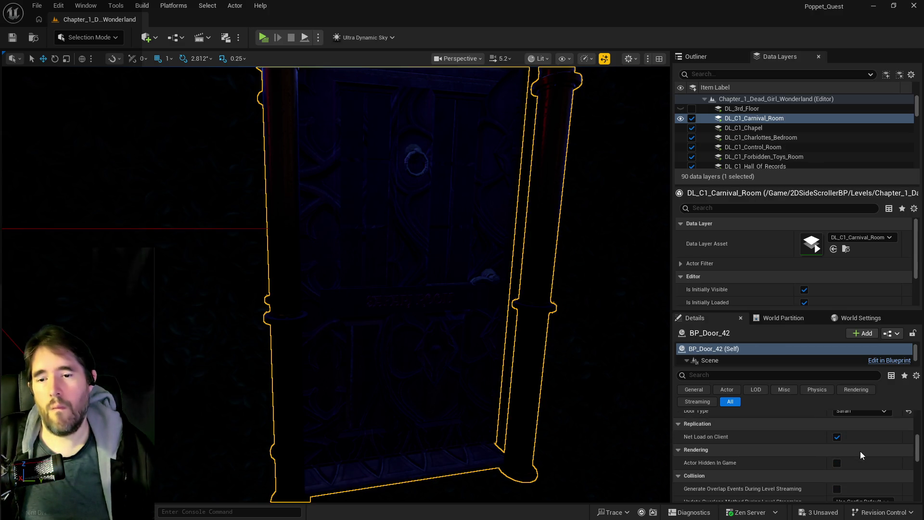
pyautogui.scroll(1, 855, 451)
pyautogui.click(871, 427)
pyautogui.write('THE MOONLIT GARDEN')
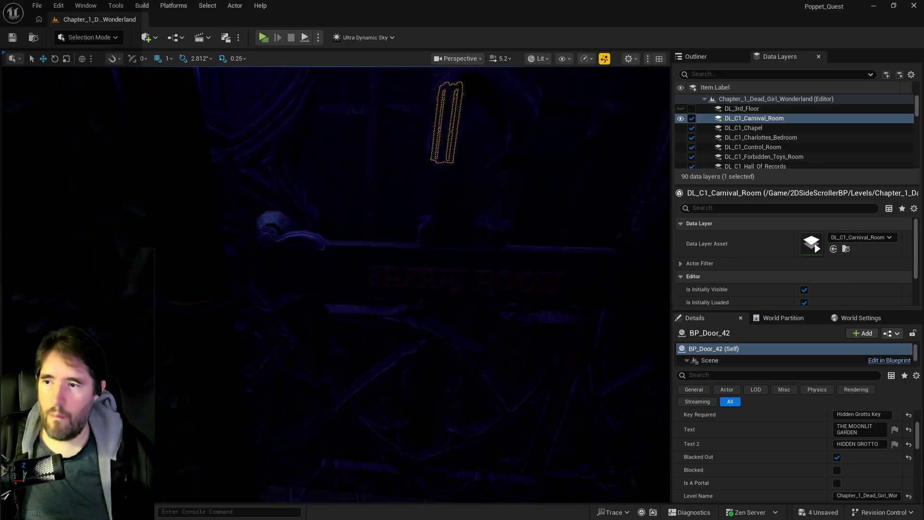
pyautogui.click(457, 375)
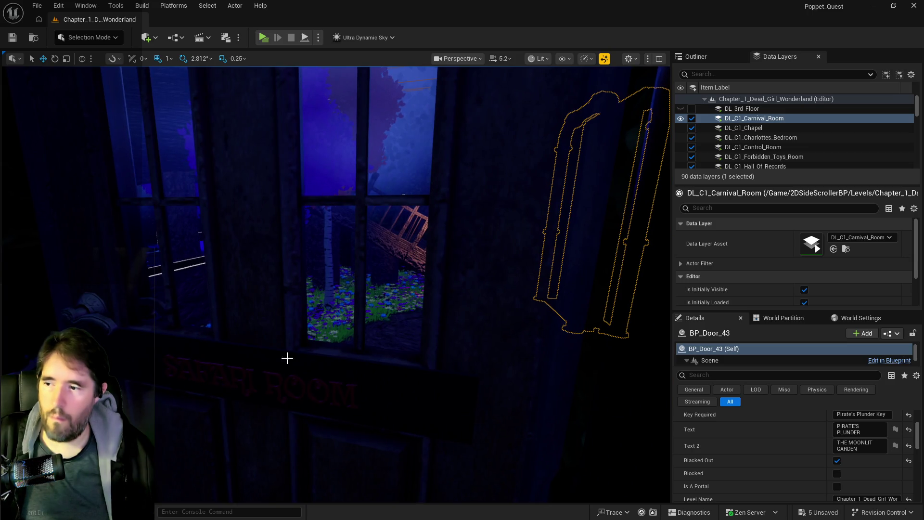
# Set Text 2 to THE MOONLIT GARDEN on the Machinery Room (BP_Door_13) and Control Room (BP_Door_19) doors
pyautogui.click(319, 375)
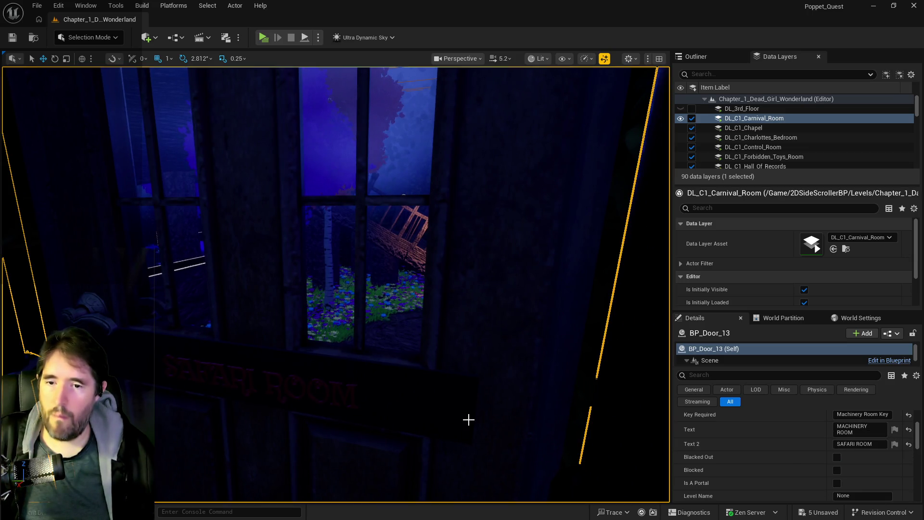
pyautogui.click(854, 444)
pyautogui.write('THE MOONLIT GARDEN')
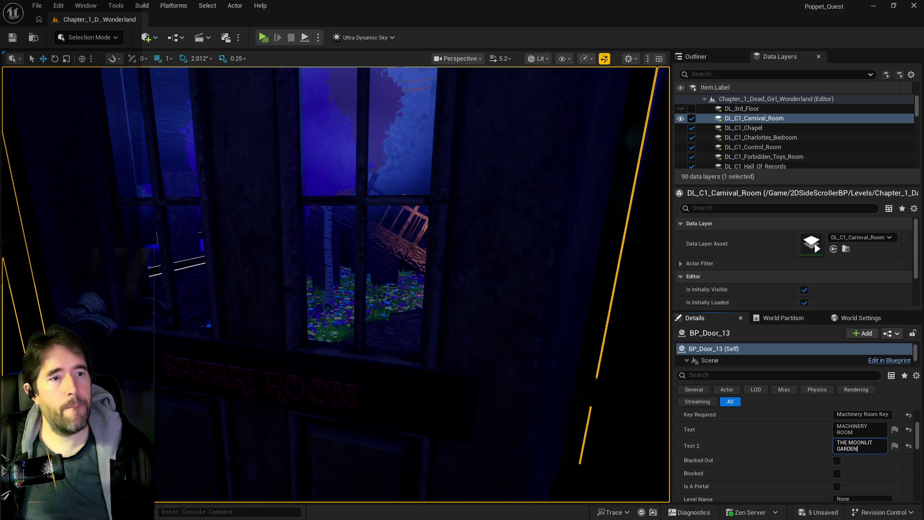
pyautogui.moveTo(535, 344)
pyautogui.mouseDown()
pyautogui.moveTo(530, 303)
pyautogui.moveTo(536, 344)
pyautogui.moveTo(463, 332)
pyautogui.moveTo(428, 313)
pyautogui.moveTo(386, 334)
pyautogui.mouseUp()
pyautogui.click(402, 357)
pyautogui.click(857, 440)
pyautogui.write('THE MOONLIT GARDEN')
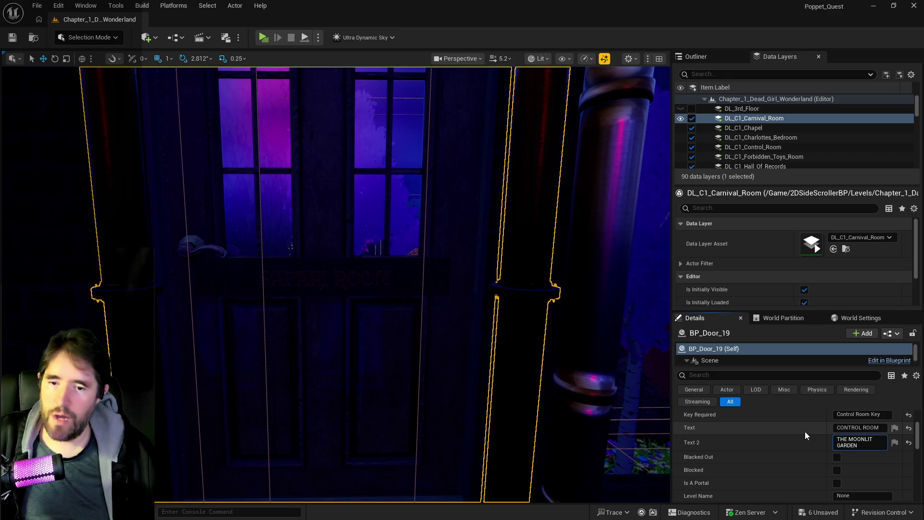
pyautogui.moveTo(551, 414)
pyautogui.mouseDown()
pyautogui.moveTo(486, 404)
pyautogui.moveTo(472, 373)
pyautogui.moveTo(496, 330)
pyautogui.mouseUp()
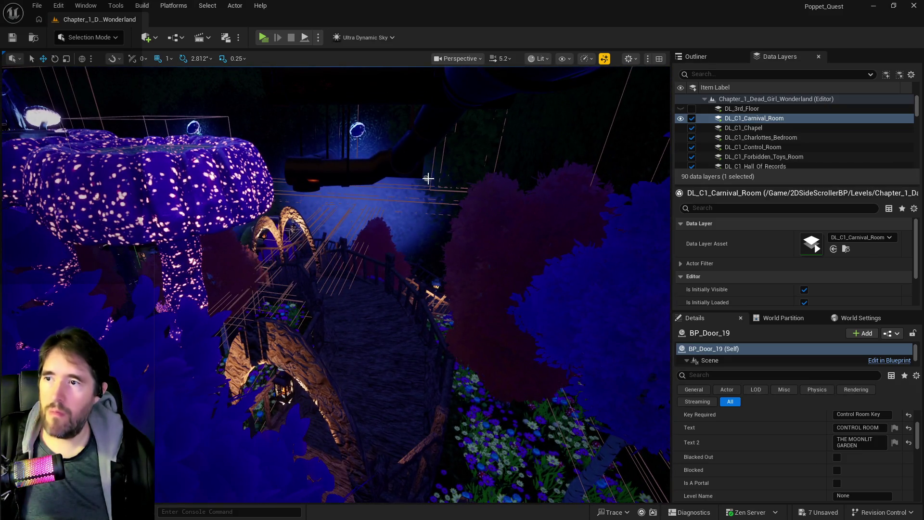
# Select BP_Room_Info_Safari_Room_1–5 in the Outliner and set their Room Name to The Moonlit Garden
pyautogui.click(450, 171)
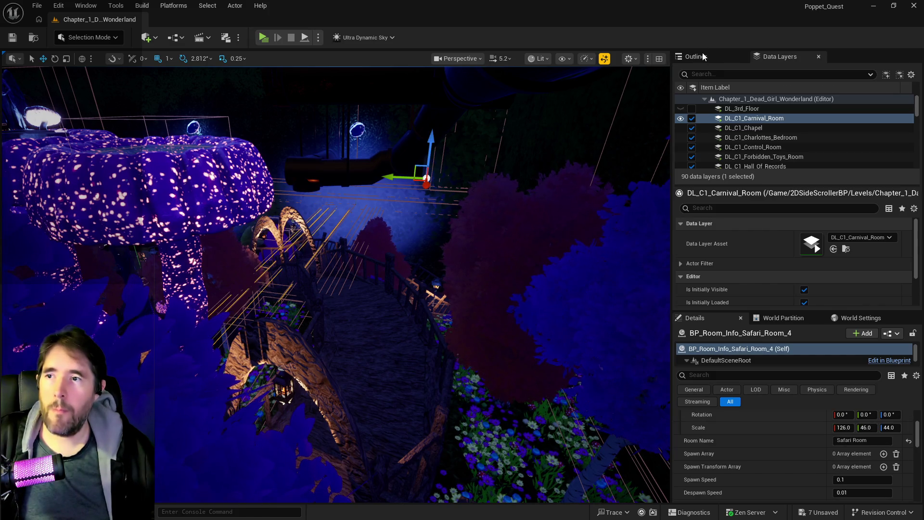
pyautogui.click(704, 57)
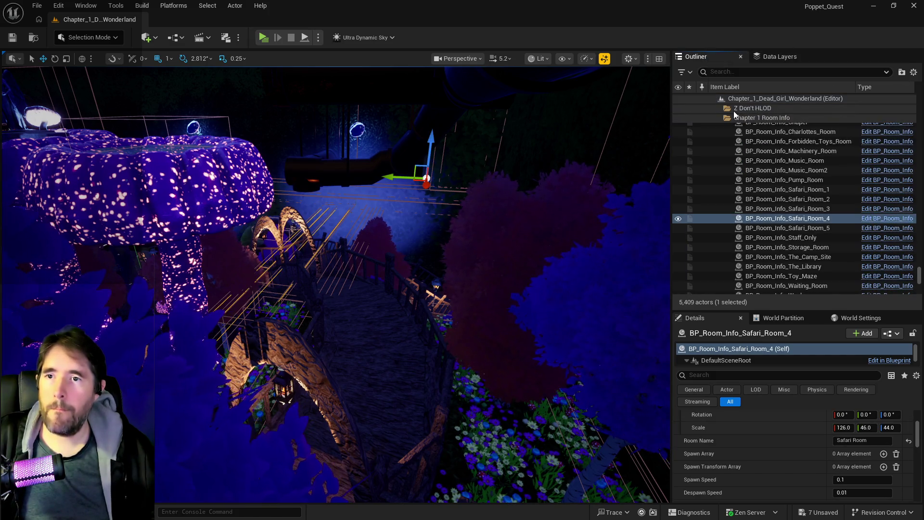
pyautogui.click(792, 192)
pyautogui.keyDown('shift'); pyautogui.click(792, 228); pyautogui.keyUp('shift')
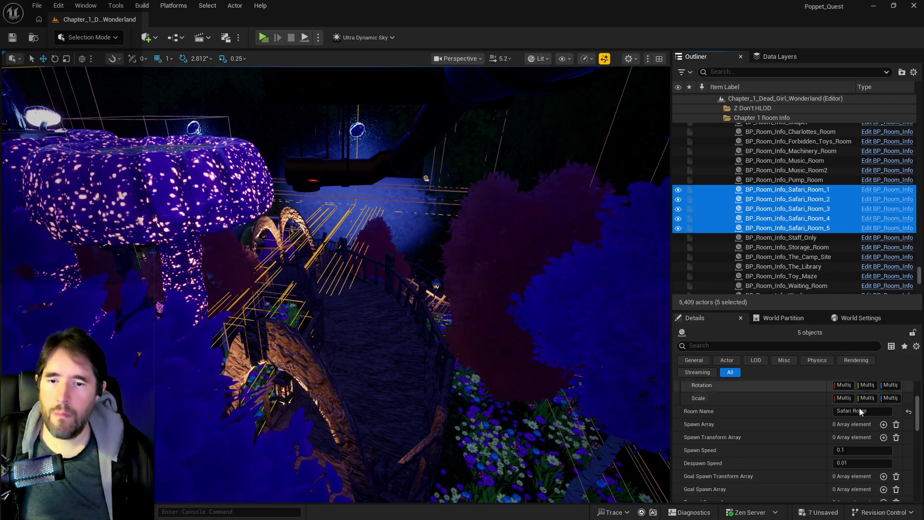
pyautogui.click(871, 412)
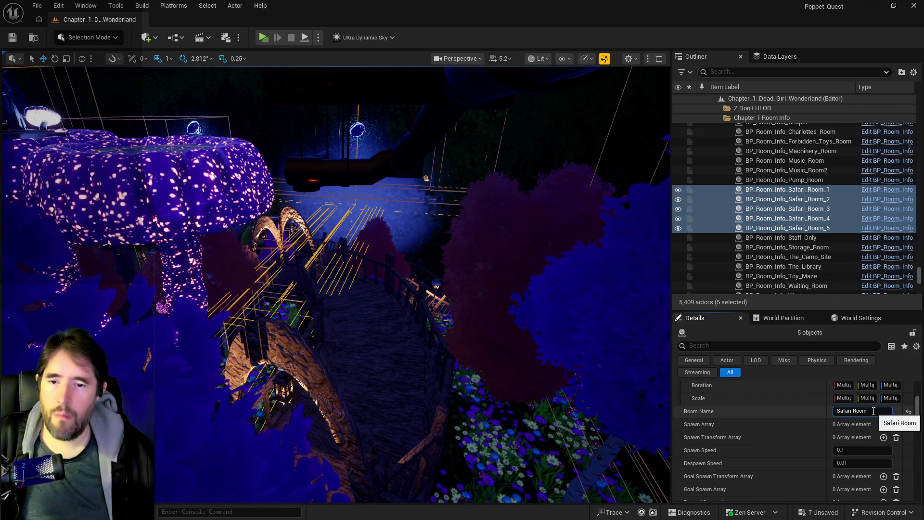
pyautogui.write('The Mo')
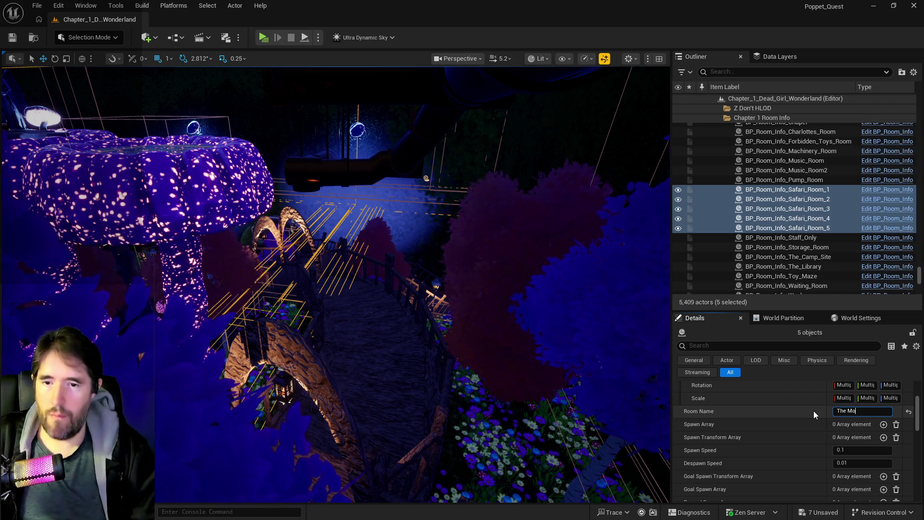
pyautogui.write('onlit Garden')
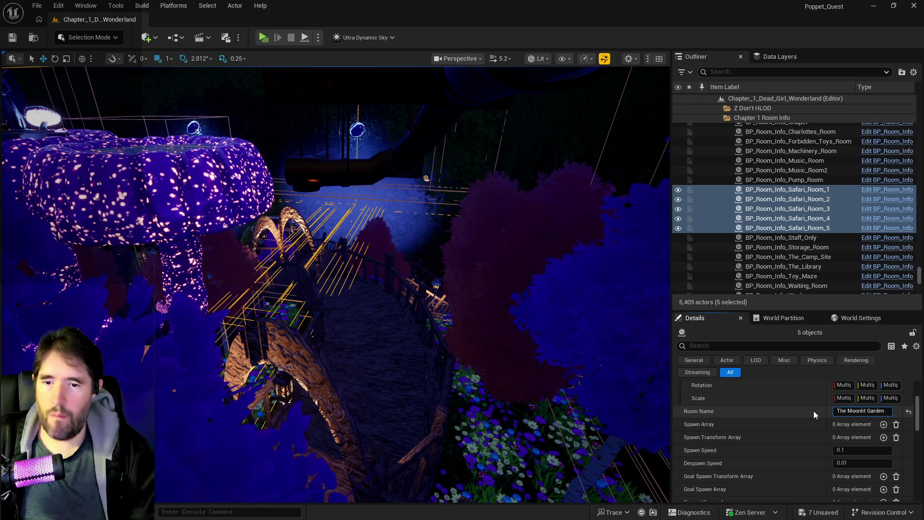
pyautogui.press('Return')
# Check that Safari_Room_5, 4, 3 and 2 each show The Moonlit Garden
pyautogui.click(793, 229)
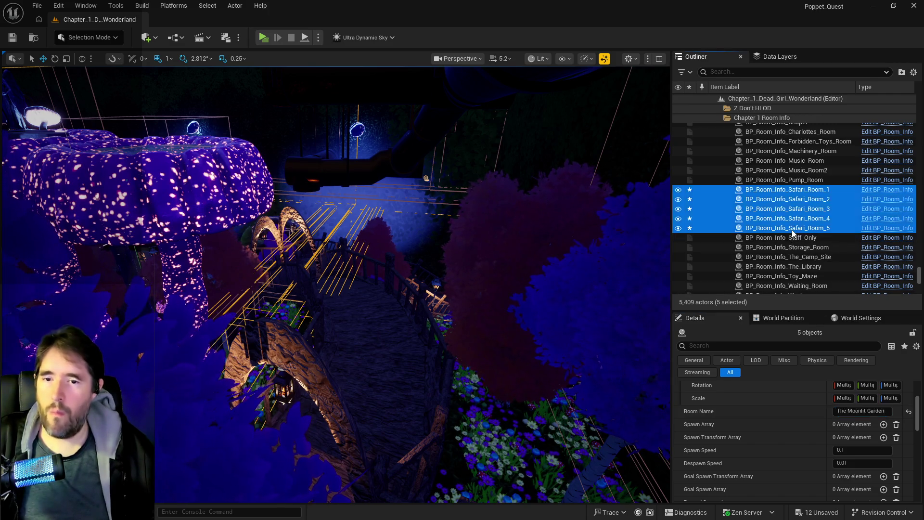
pyautogui.click(790, 217)
pyautogui.click(789, 209)
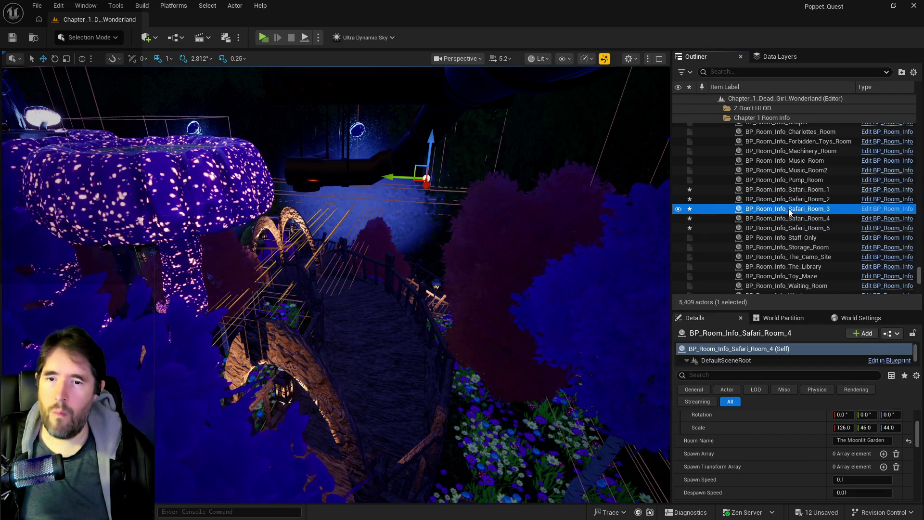
pyautogui.click(788, 198)
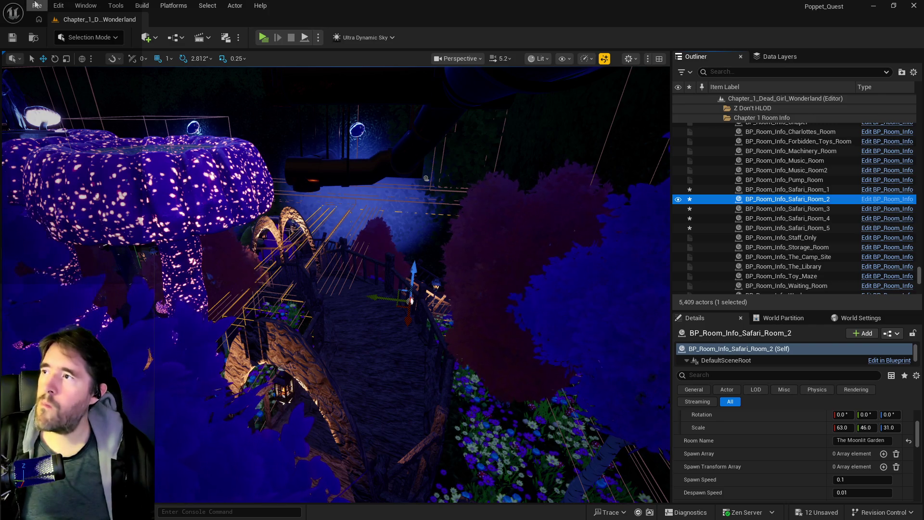
# Save all changes and bring the BP_Poppet Blueprint editor into view
pyautogui.click(36, 5)
pyautogui.click(58, 143)
pyautogui.moveTo(0, 164)
pyautogui.mouseDown()
pyautogui.moveTo(319, 166)
pyautogui.moveTo(227, 186)
pyautogui.mouseUp()
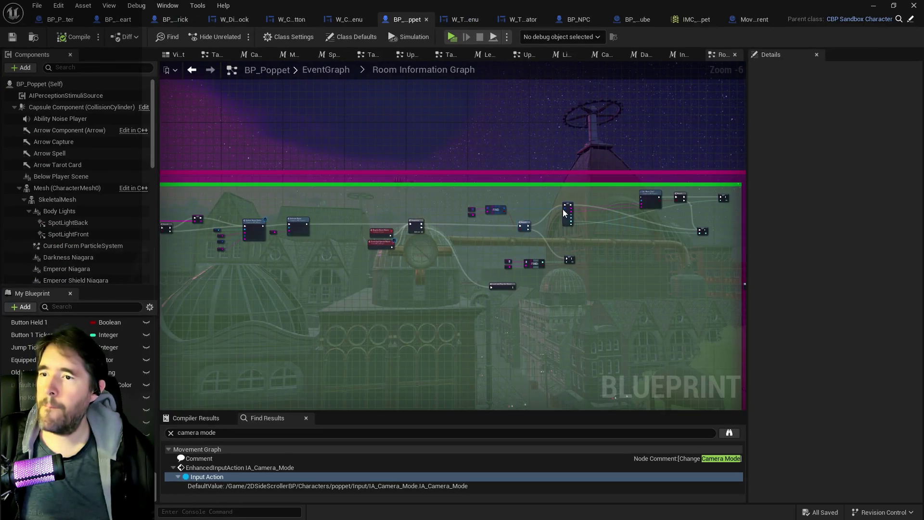
# Change the Safari Room key in BP_Poppet's Room Data to The Moonlit Garden
pyautogui.scroll(6, 467, 198)
pyautogui.click(496, 242)
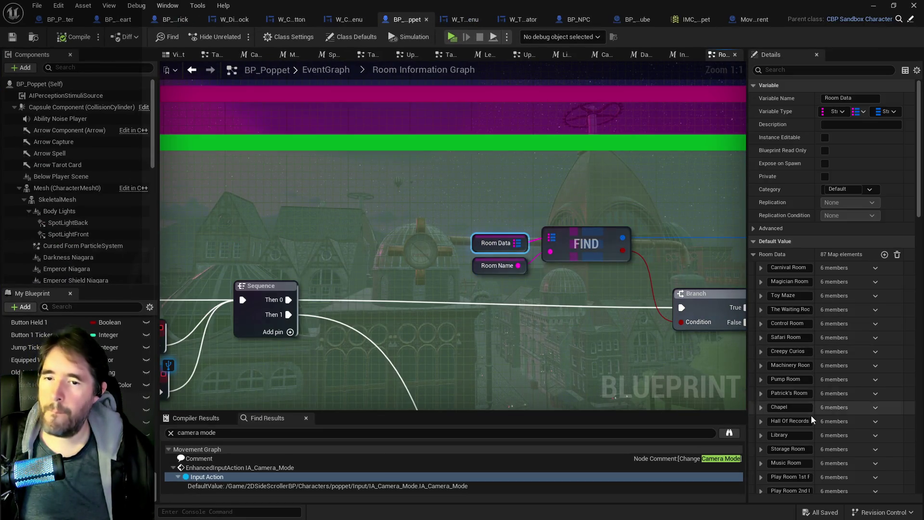
pyautogui.scroll(-5, 770, 347)
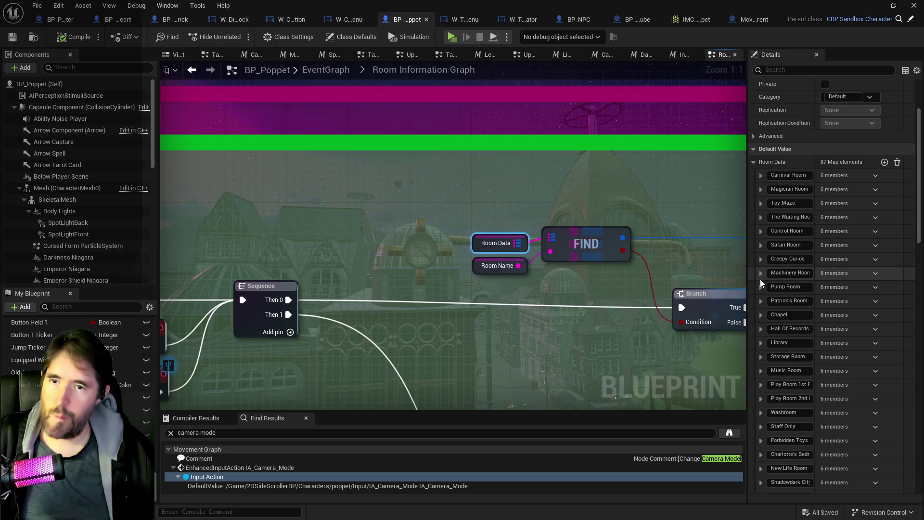
pyautogui.click(774, 245)
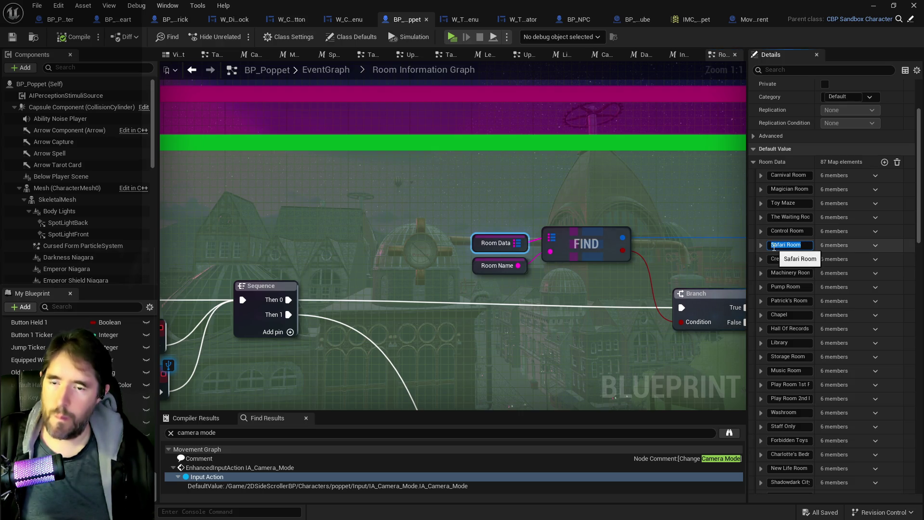
pyautogui.write('The Moonlit ')
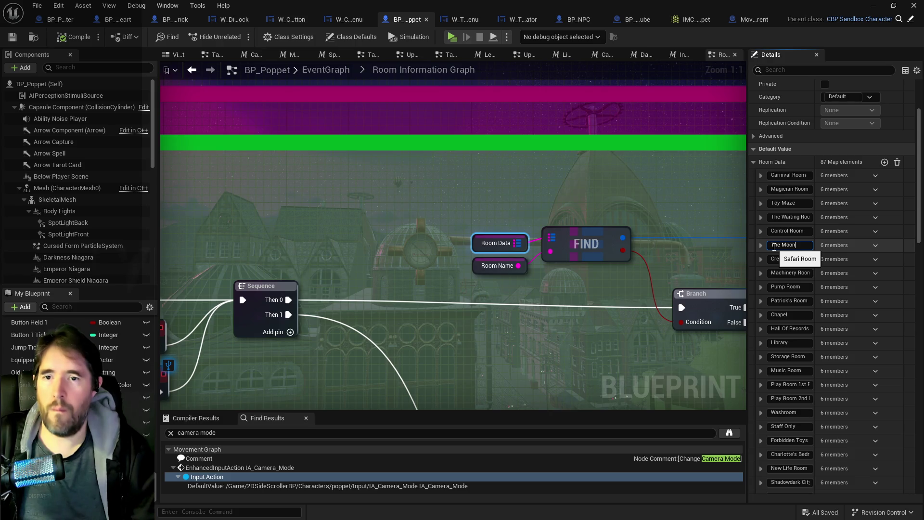
pyautogui.write('Garden')
pyautogui.press('Return')
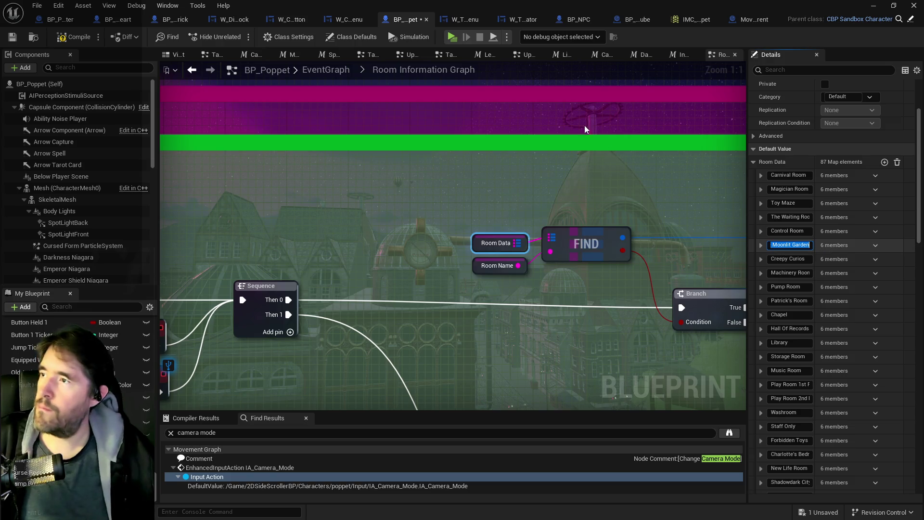
# Save and compile BP_Poppet, then return to the main level editor
pyautogui.hotkey('ctrl', 's')
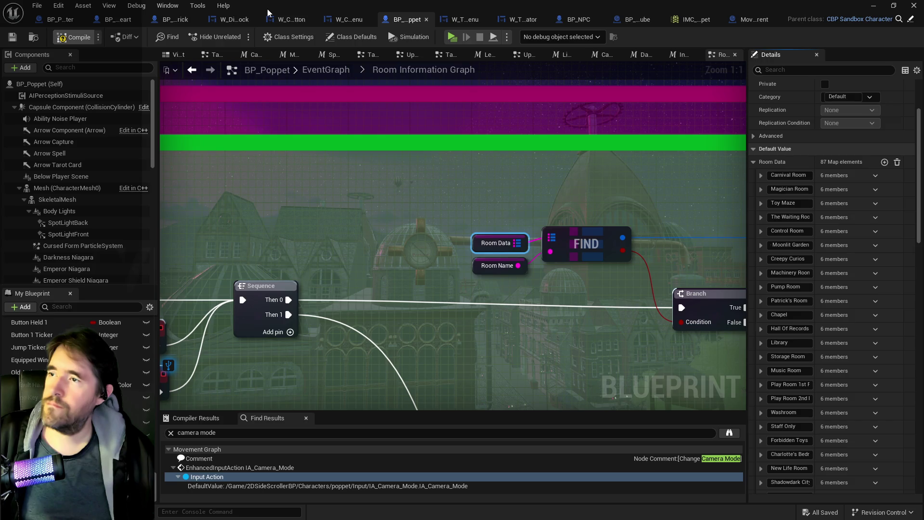
pyautogui.press('F7')
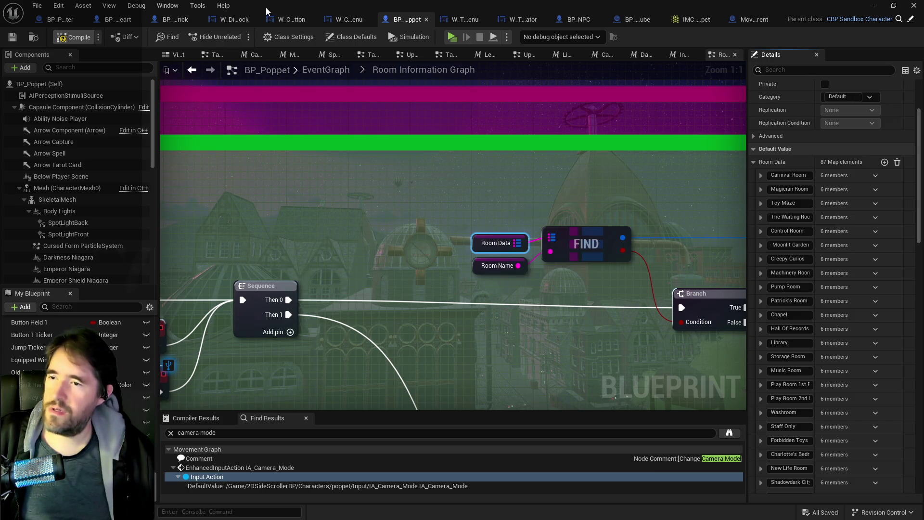
pyautogui.press('super+Down')
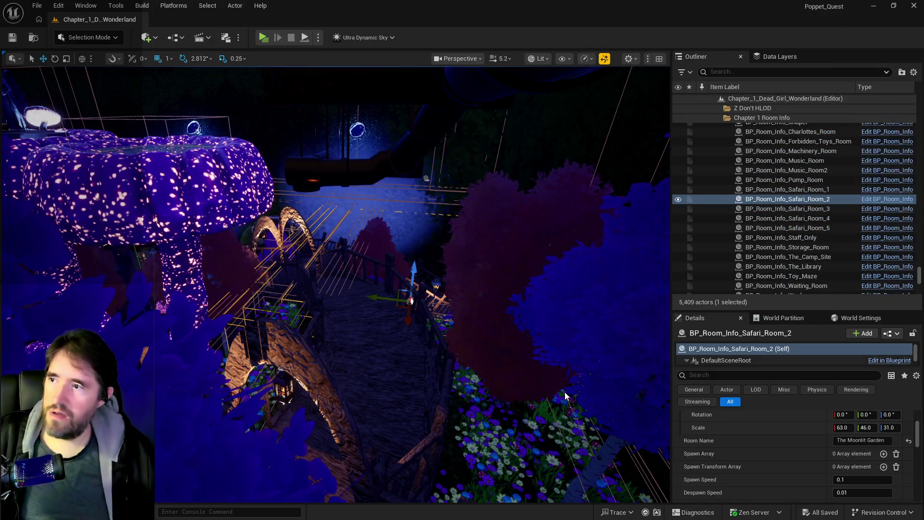
# Focus on BP_Room_Info_Safari_Room_2 and fly the view to the glowing fountain
pyautogui.press('f')
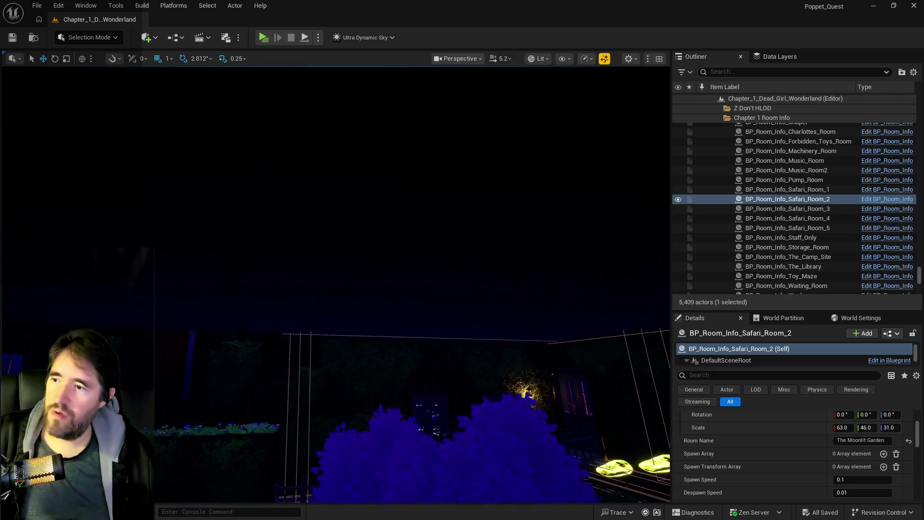
pyautogui.moveTo(244, 246); pyautogui.dragTo(247, 244)
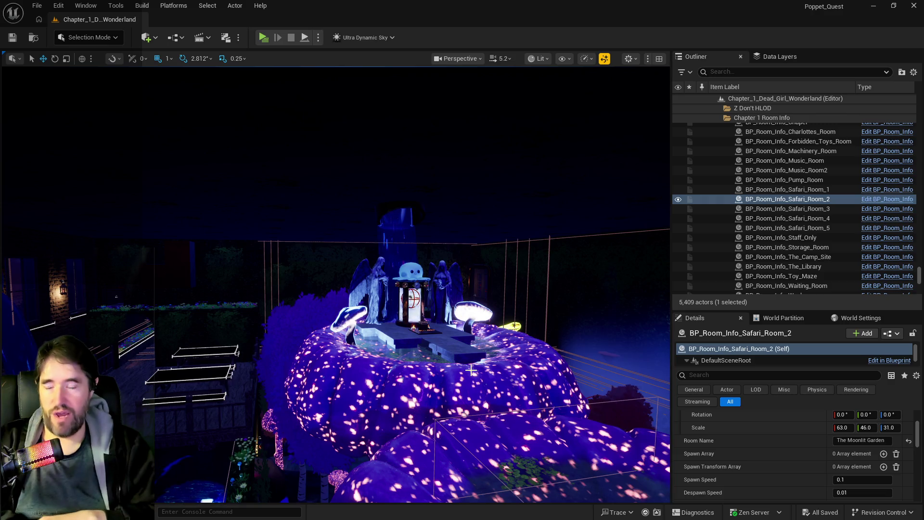
# Fly to the garden entrance door BP_Door_19, enable Is Open, and save the level
pyautogui.press('f')
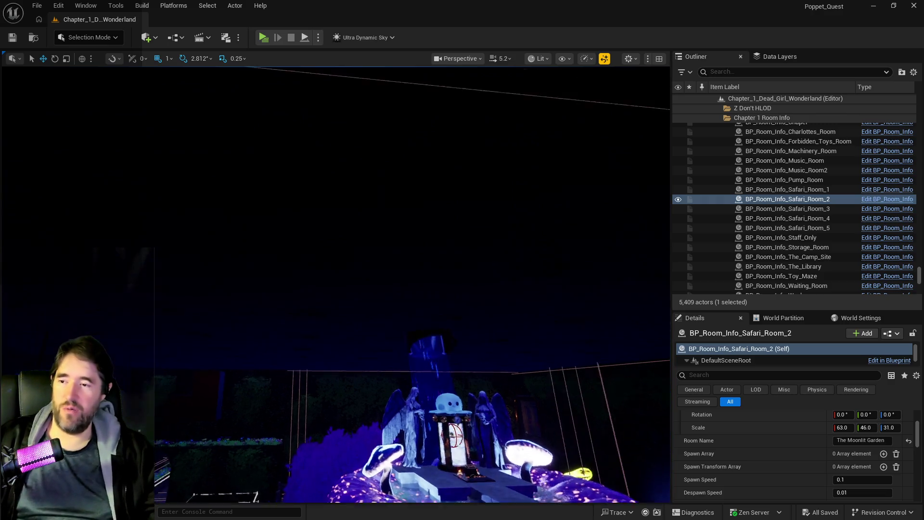
pyautogui.scroll(-10, 335, 285)
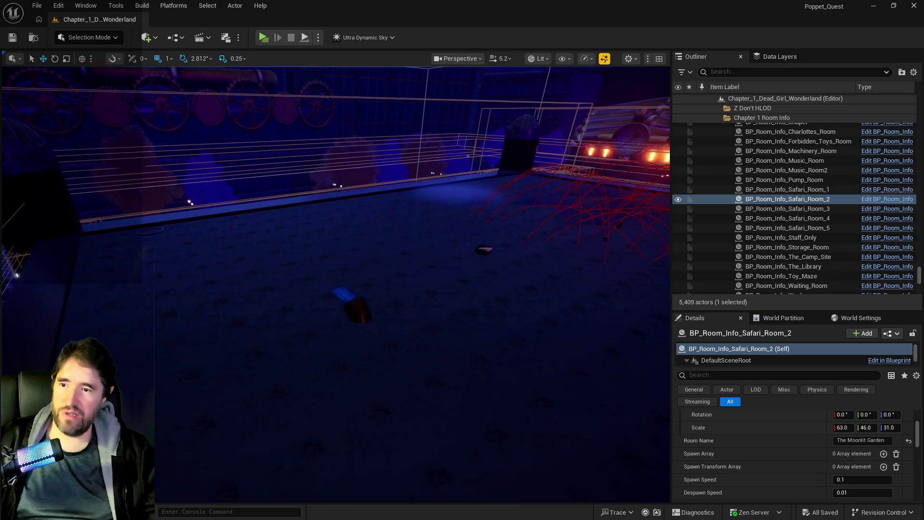
pyautogui.moveTo(336, 284)
pyautogui.mouseDown()
pyautogui.moveTo(337, 269)
pyautogui.moveTo(340, 294)
pyautogui.moveTo(328, 245)
pyautogui.moveTo(421, 413)
pyautogui.mouseUp()
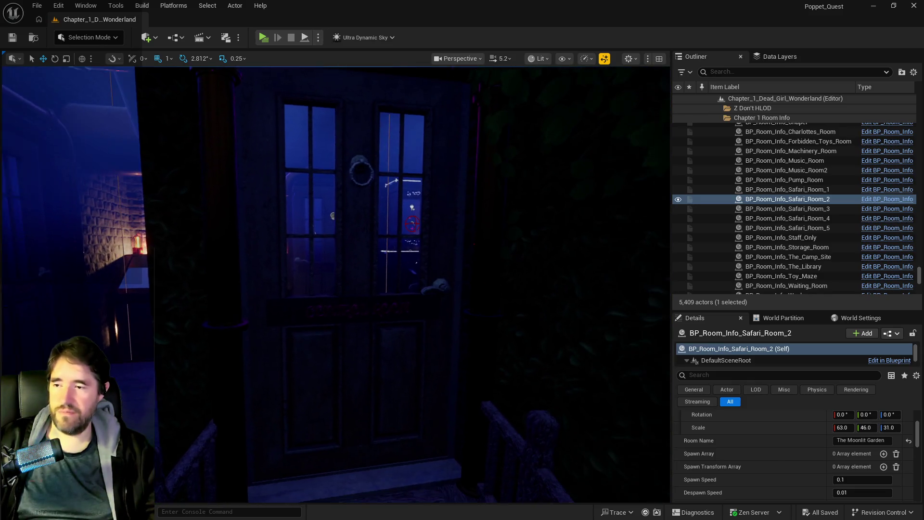
pyautogui.click(421, 412)
pyautogui.scroll(3, 836, 448)
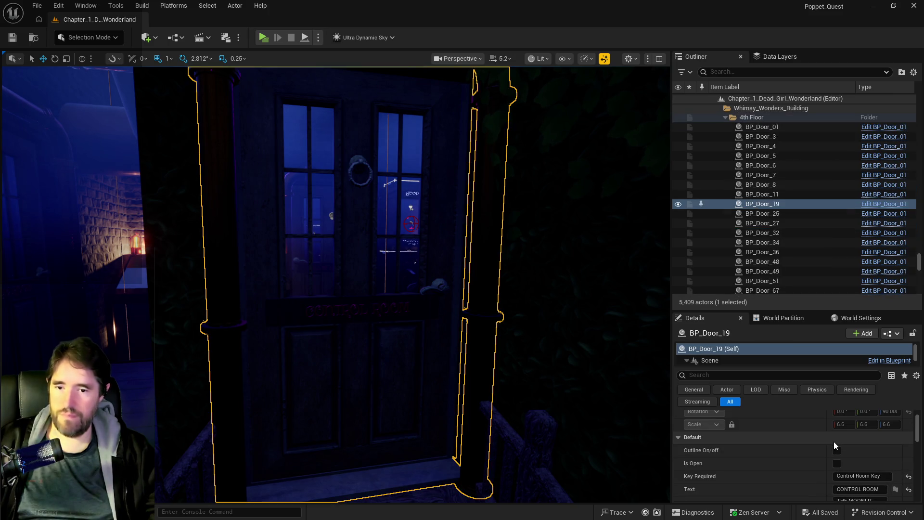
pyautogui.click(838, 463)
pyautogui.moveTo(471, 423)
pyautogui.mouseDown()
pyautogui.moveTo(453, 422)
pyautogui.moveTo(471, 423)
pyautogui.mouseUp()
pyautogui.hotkey('ctrl', 's')
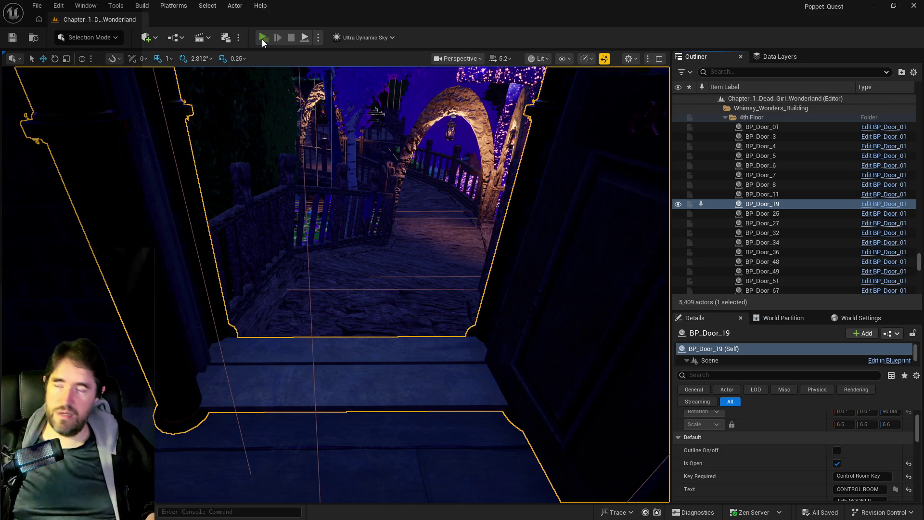
# Play-test a run into the garden to see The Moonlit Garden title and painting unlock, then exit
pyautogui.click(262, 38)
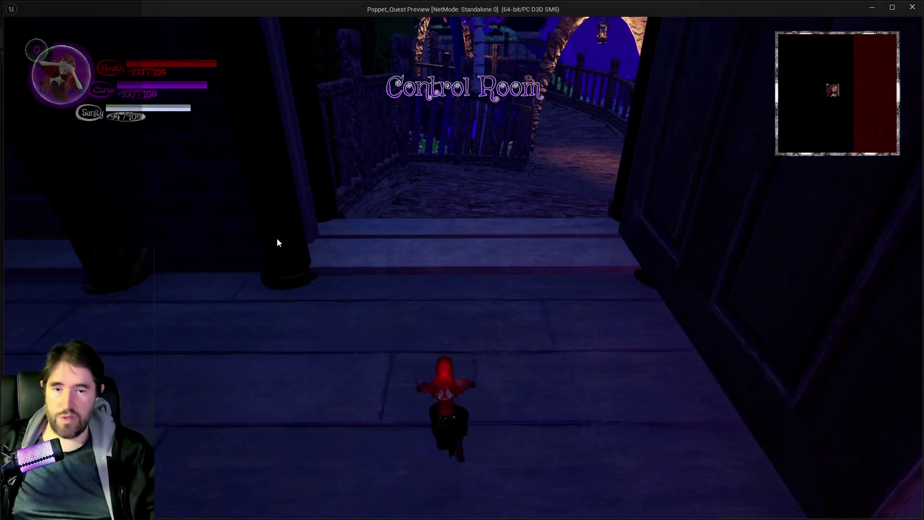
pyautogui.press('w')
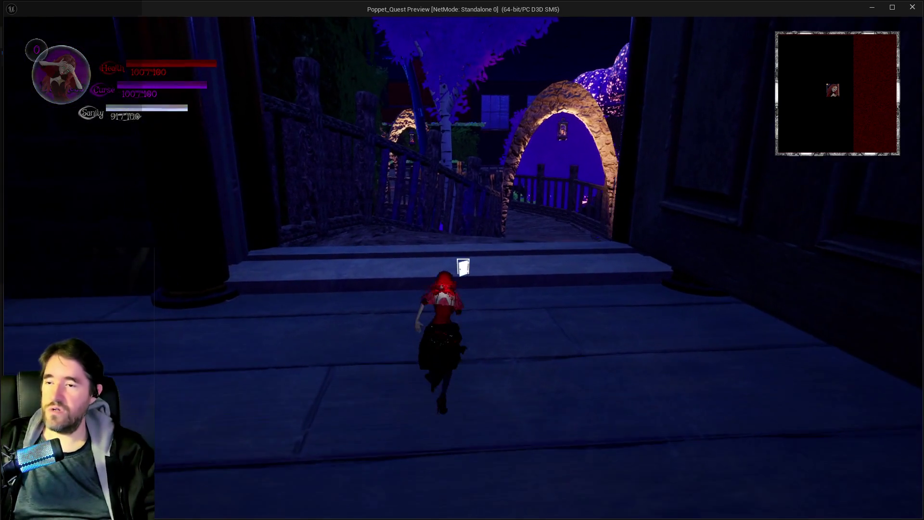
pyautogui.press('w')
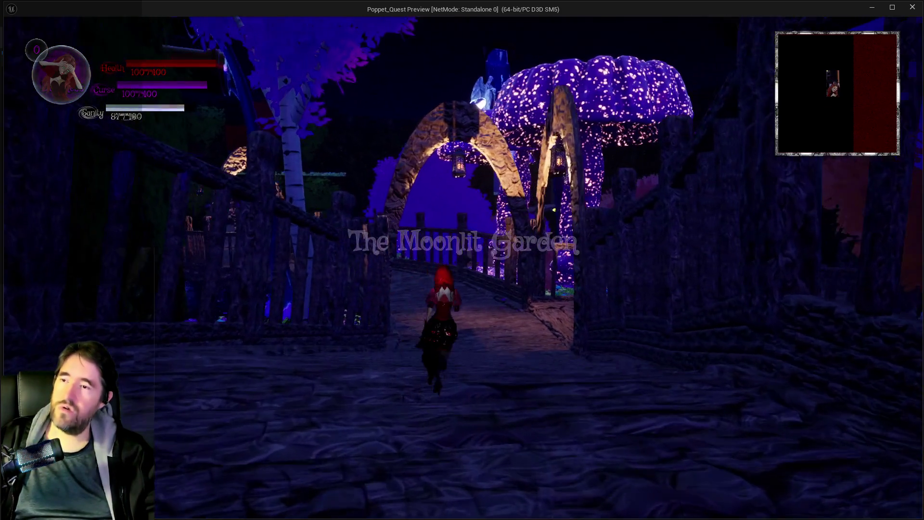
pyautogui.press('w')
pyautogui.press('w')
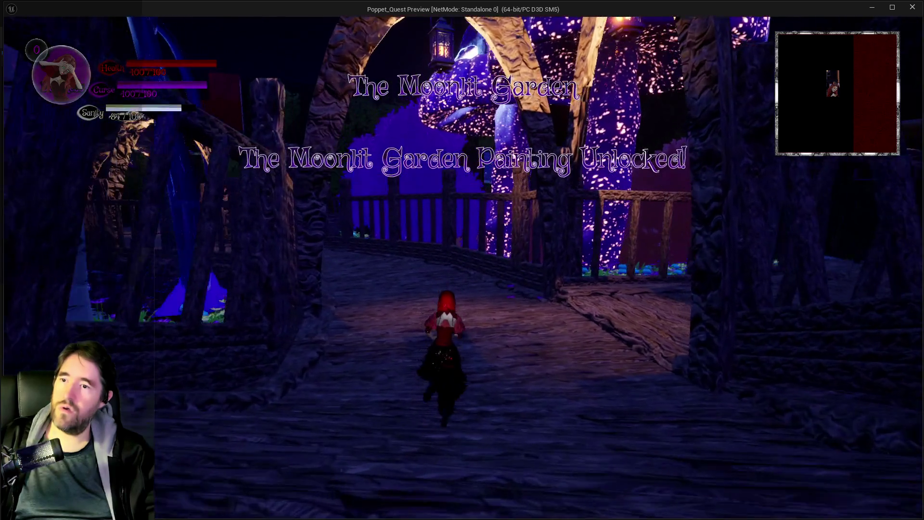
pyautogui.press('w')
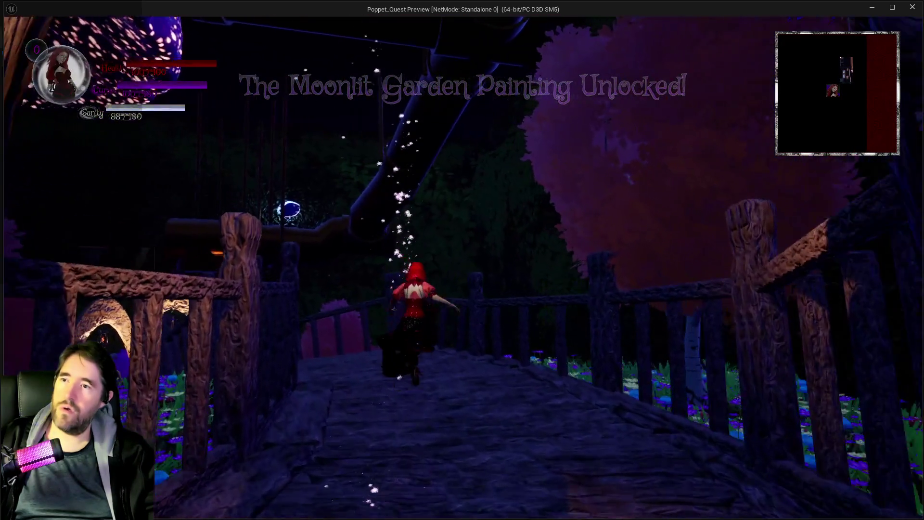
pyautogui.press('w')
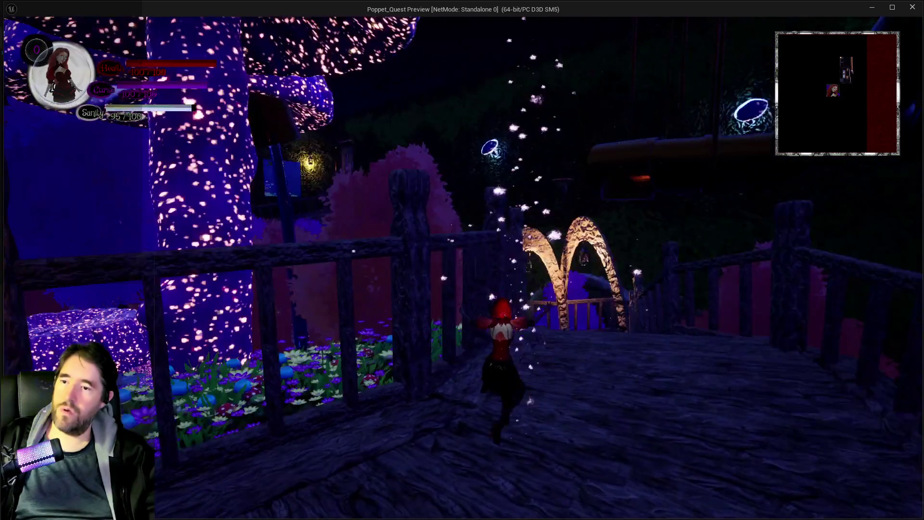
pyautogui.press('w')
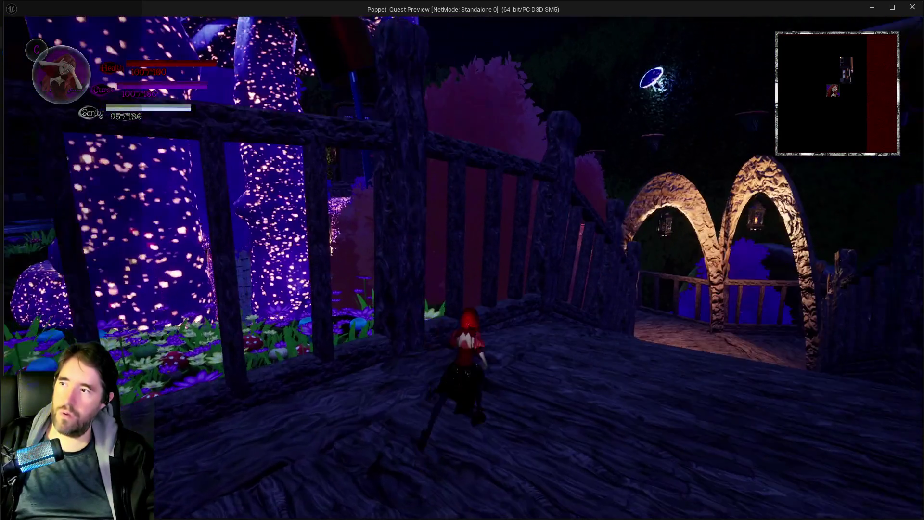
pyautogui.press('w')
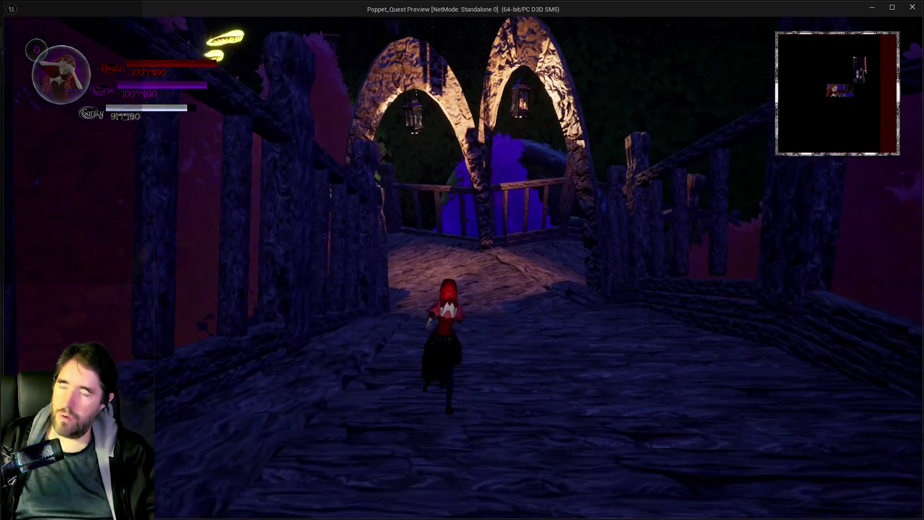
pyautogui.press('w')
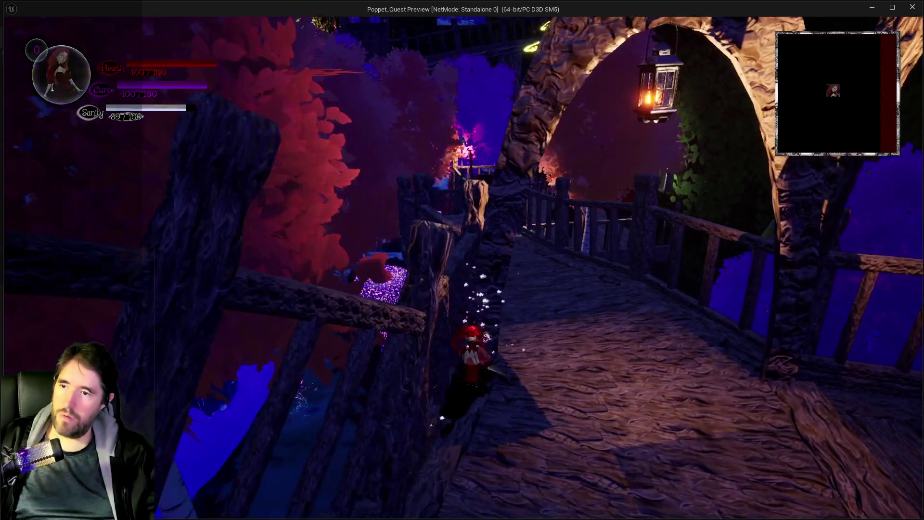
pyautogui.hotkey('alt', 'Tab')
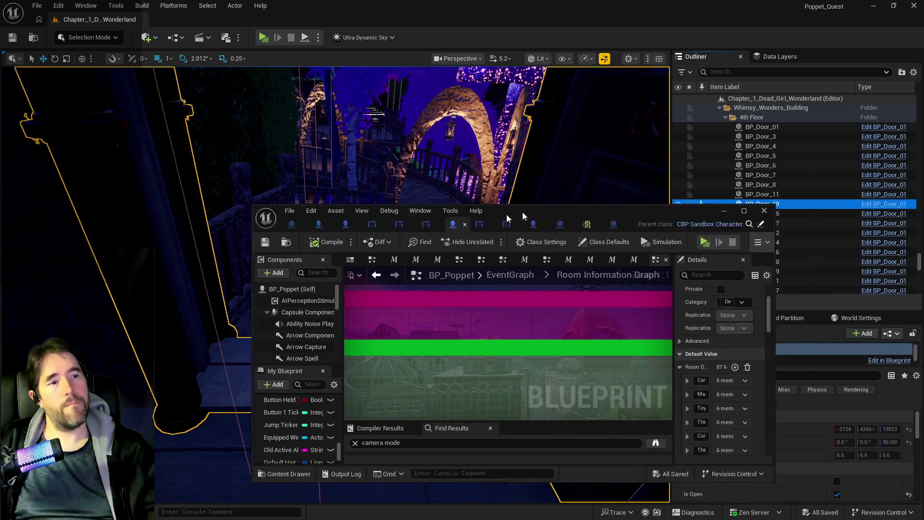
# Maximize BP_Puppet_Master and rename its Safari Room encounter key to The Moonlit Garden
pyautogui.moveTo(522, 212); pyautogui.dragTo(338, 241)
pyautogui.press('super+Up')
pyautogui.click(60, 19)
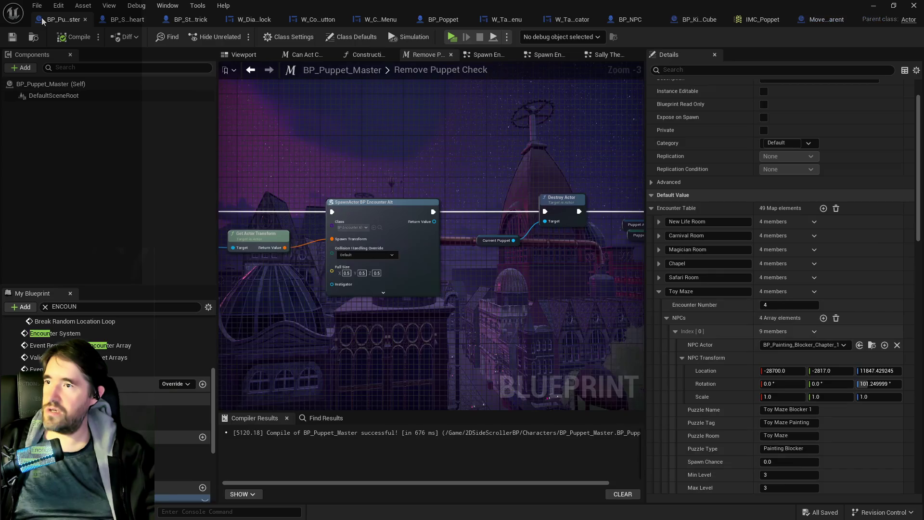
pyautogui.scroll(-2, 106, 385)
pyautogui.write('The Mo')
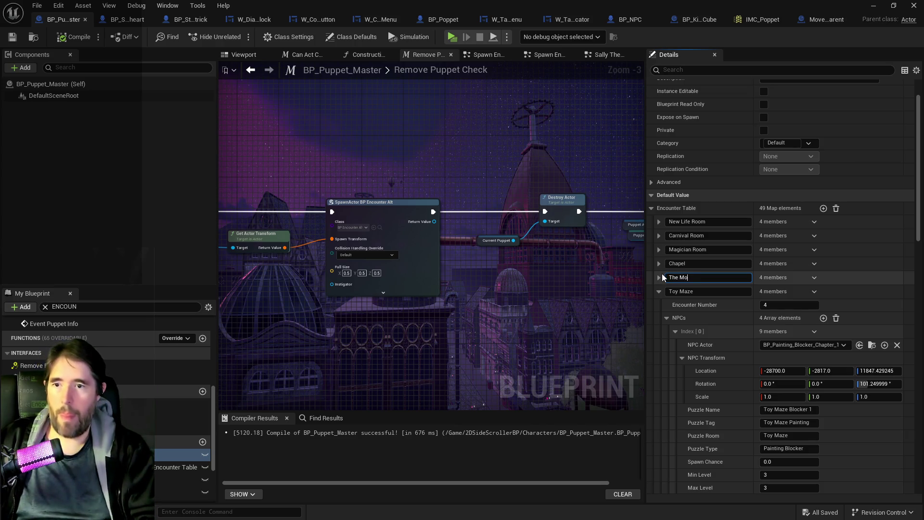
pyautogui.write('onlit Garden')
pyautogui.press('Return')
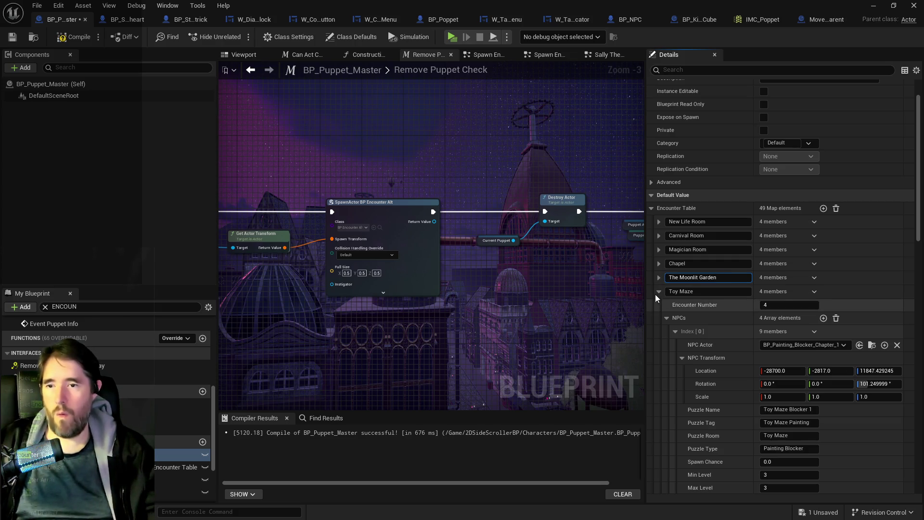
# Rename The Camp Site encounter entry to Creepy Curios, save, and shrink the window
pyautogui.click(659, 292)
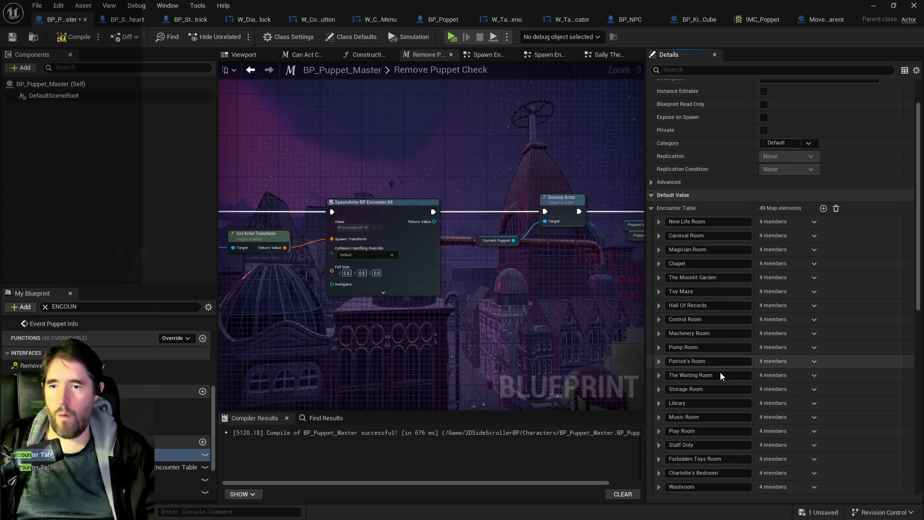
pyautogui.scroll(-3, 707, 409)
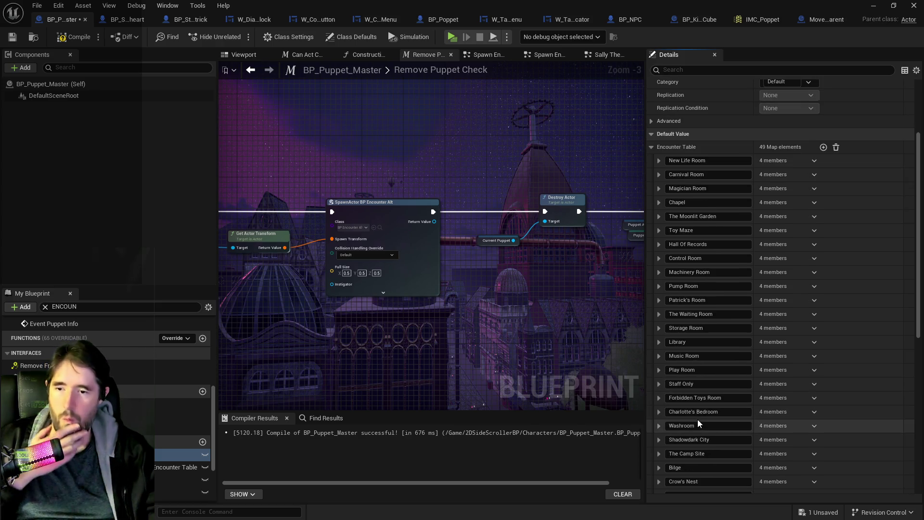
pyautogui.write('Creepy Curios')
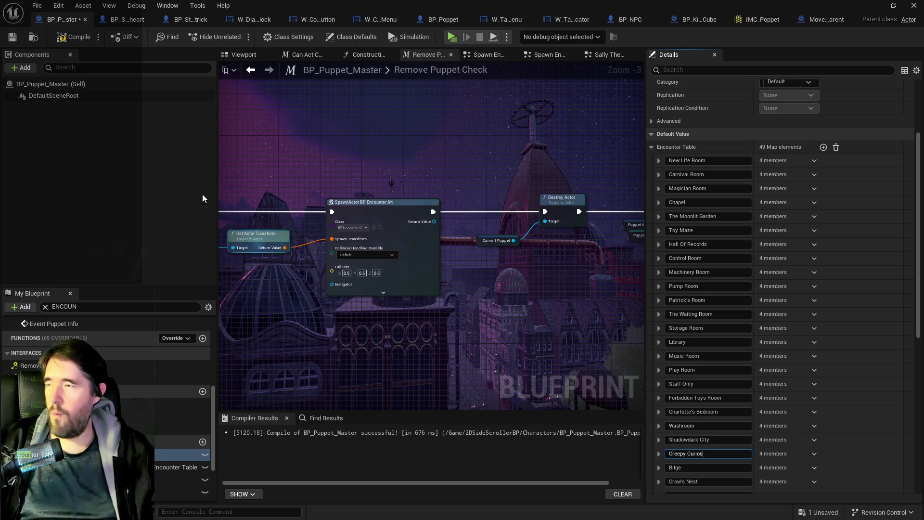
pyautogui.click(12, 38)
pyautogui.moveTo(903, 12); pyautogui.dragTo(903, 46)
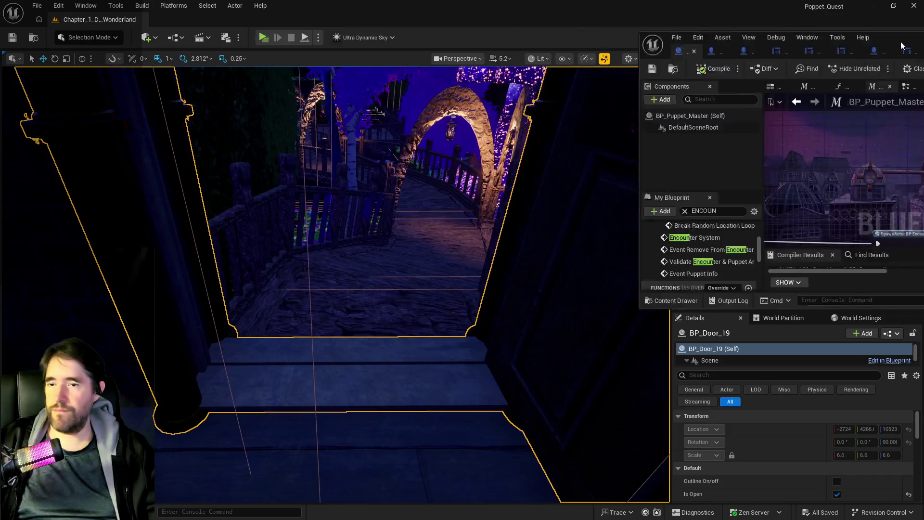
# Start another play-test and run the character through the garden past the mushroom house
pyautogui.hotkey('alt', 'Tab')
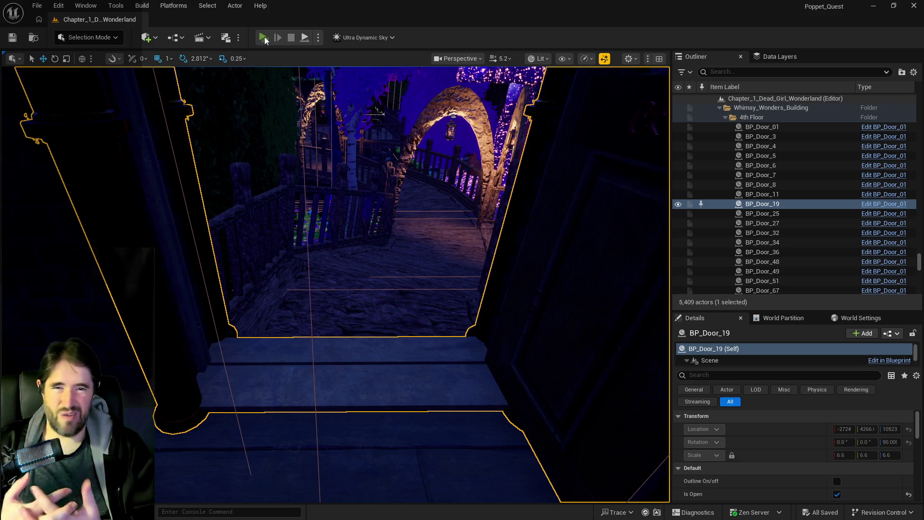
pyautogui.click(264, 38)
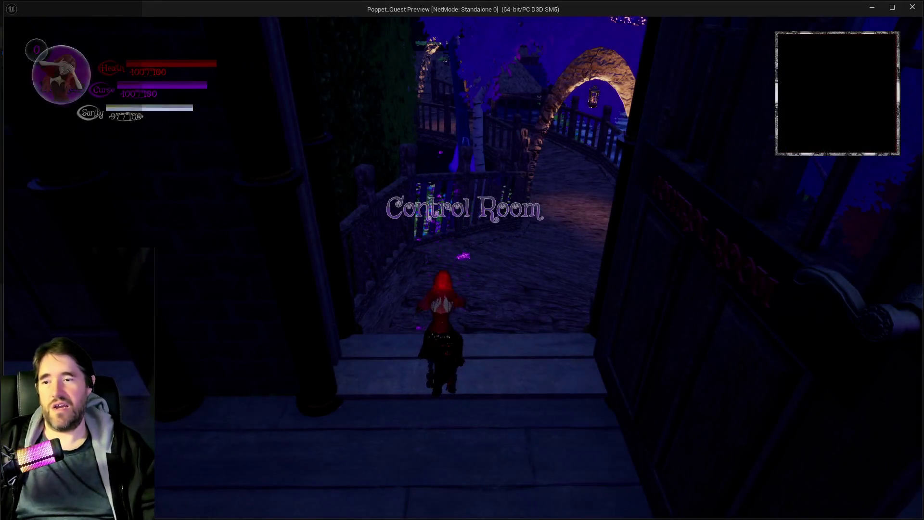
pyautogui.press('w')
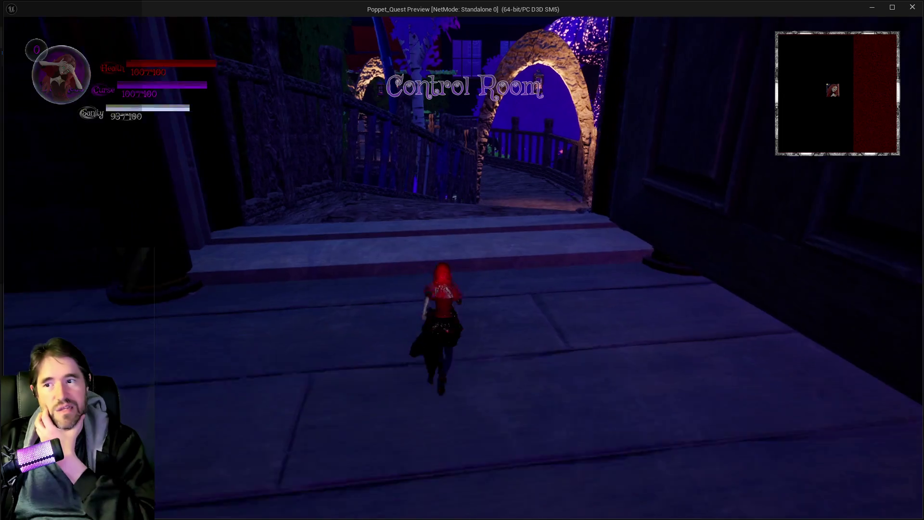
pyautogui.press('w')
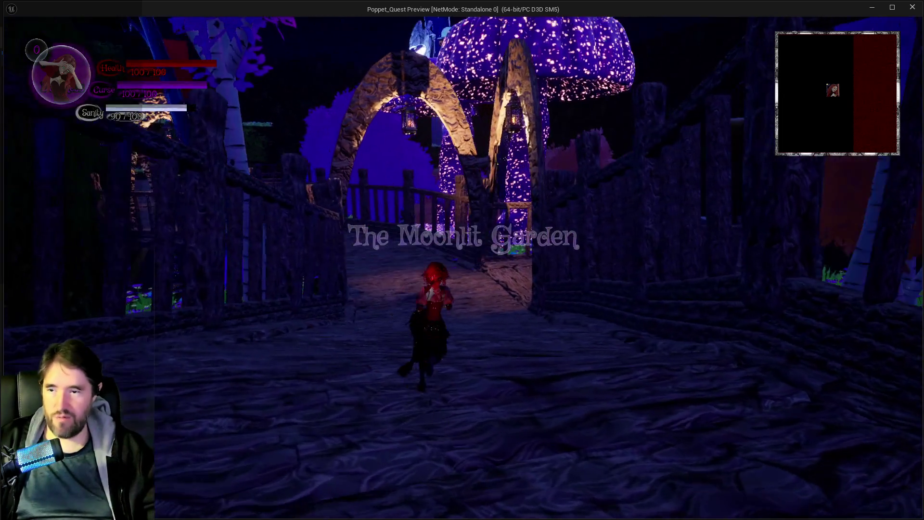
pyautogui.press('w')
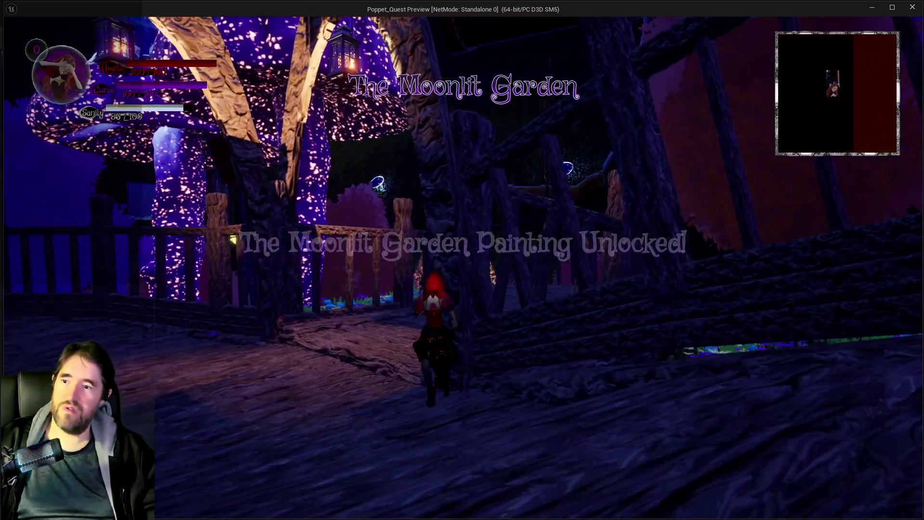
pyautogui.press('w')
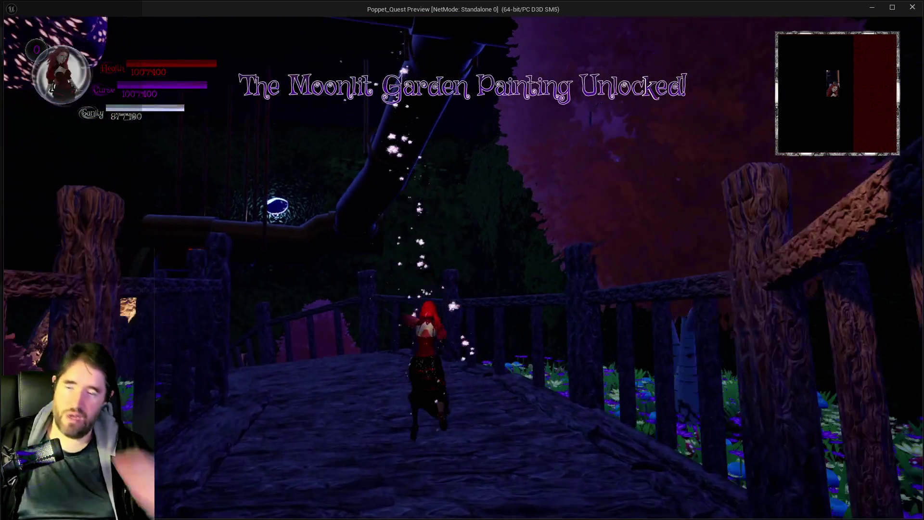
pyautogui.press('w')
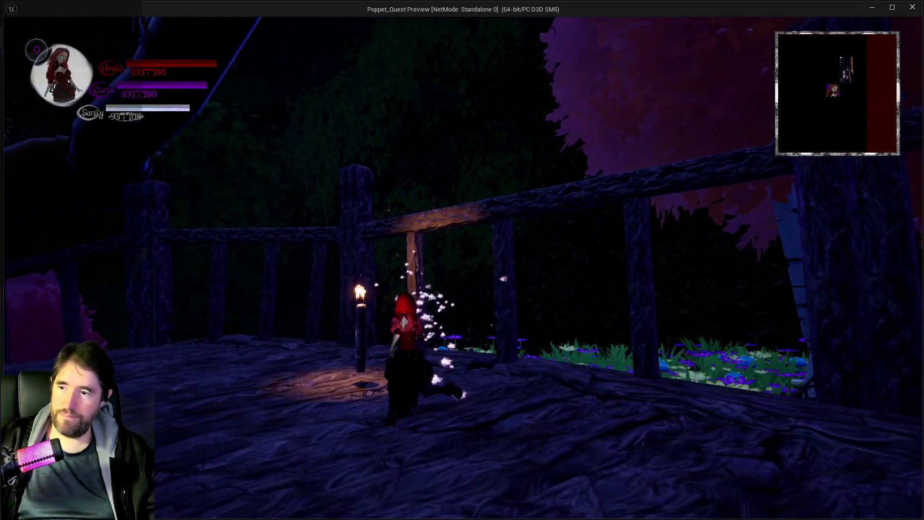
pyautogui.press('w')
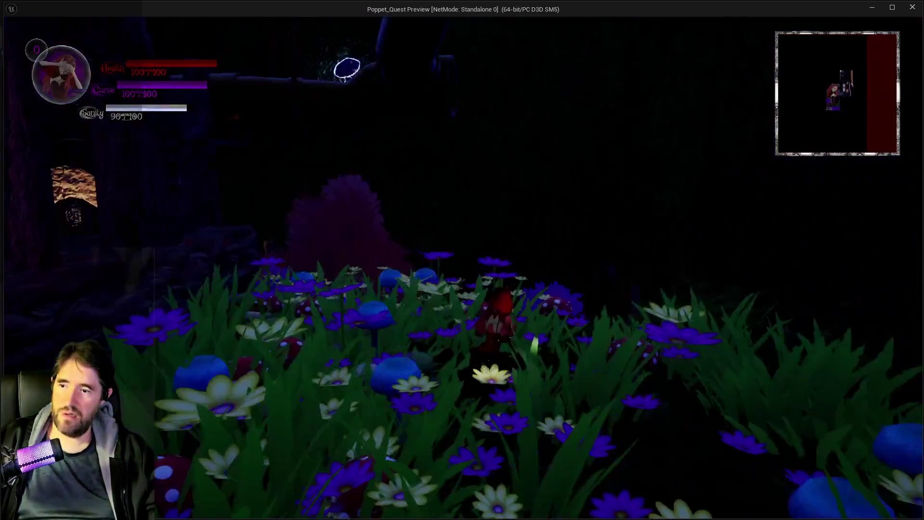
pyautogui.press('w')
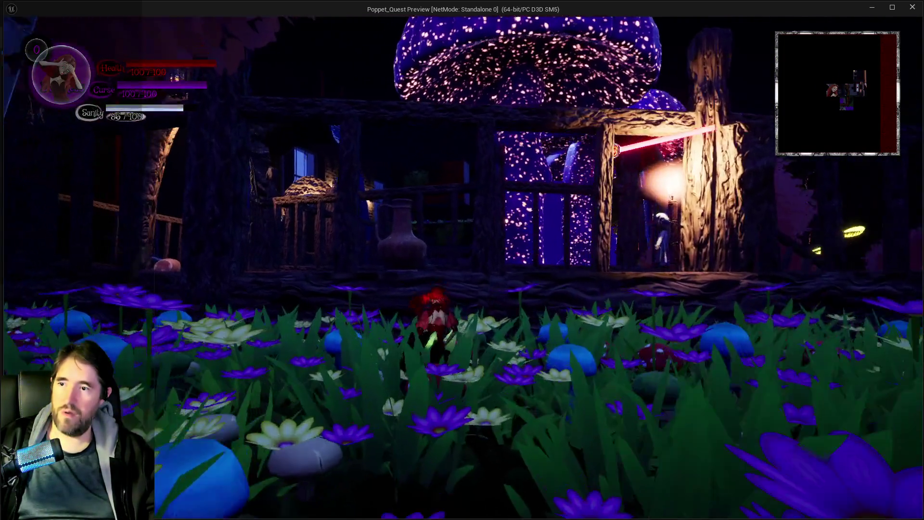
pyautogui.press('w')
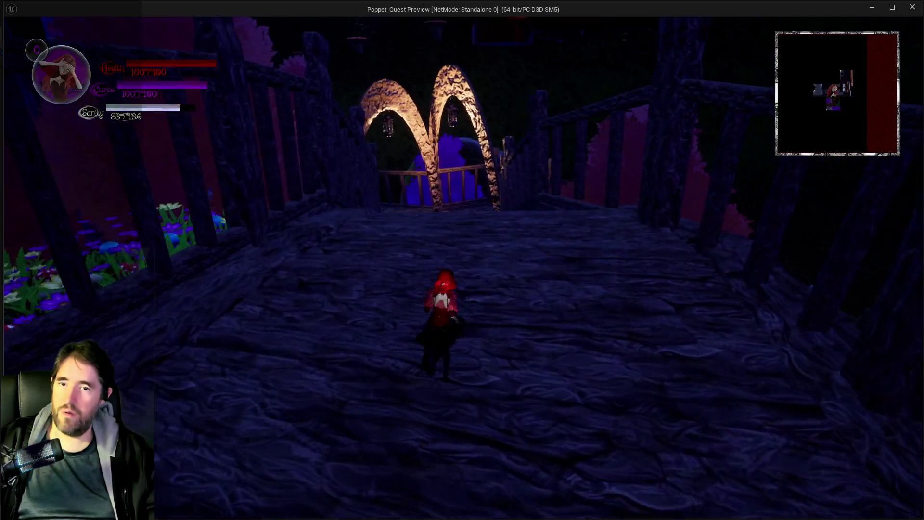
# Continue past the arches and portal to read The Moonlit Garden painting label, then stop play
pyautogui.press('w')
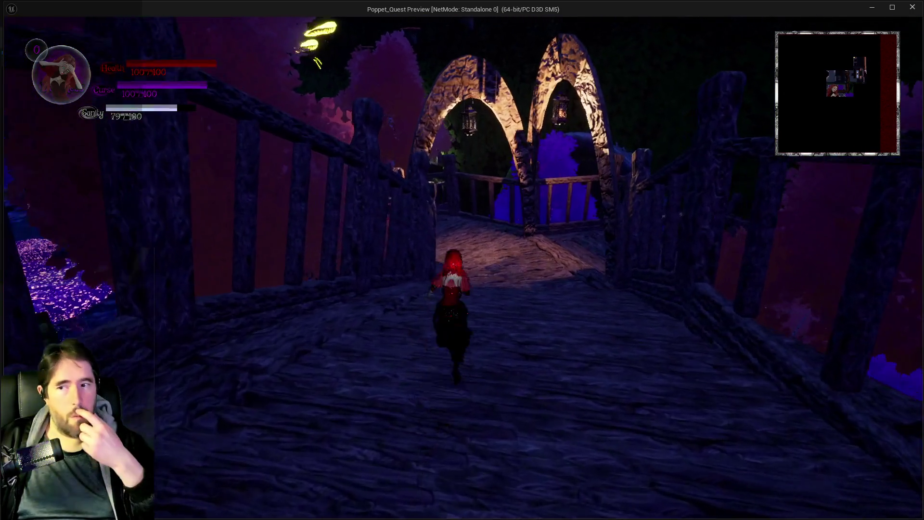
pyautogui.press('w')
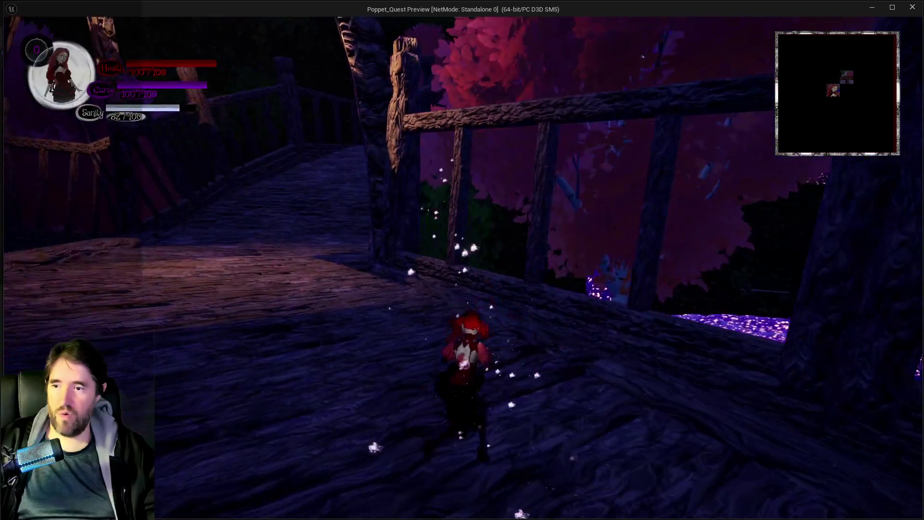
pyautogui.press('w')
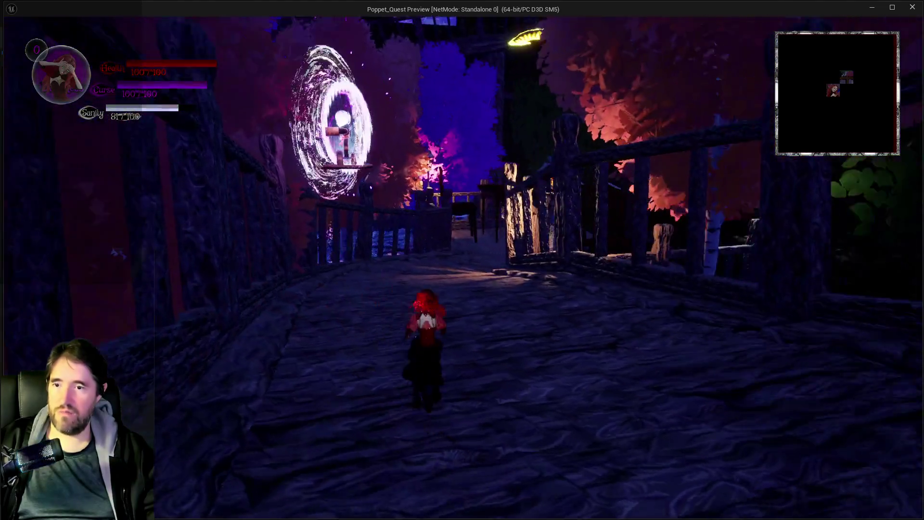
pyautogui.press('w')
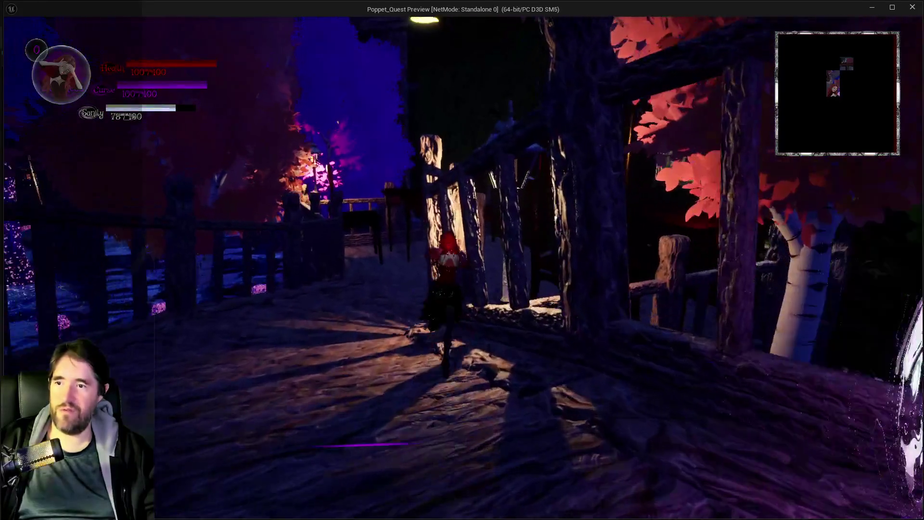
pyautogui.press('w')
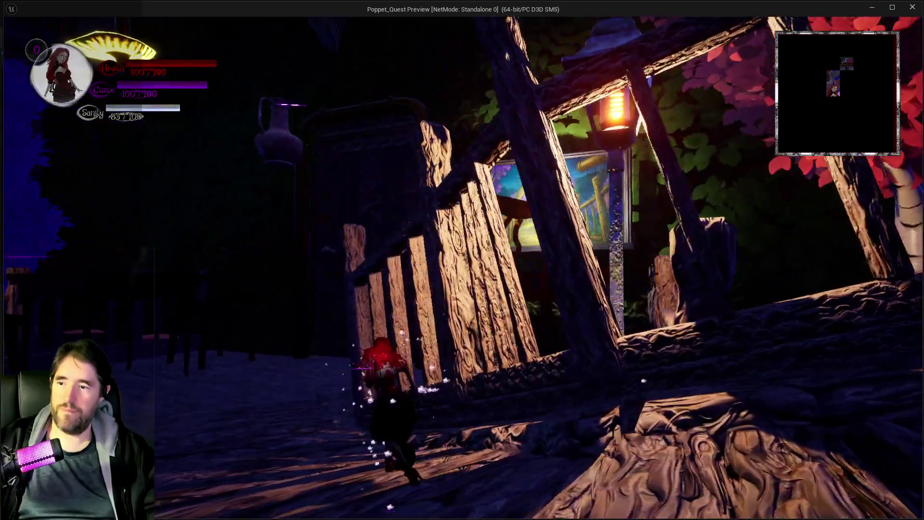
pyautogui.press('w')
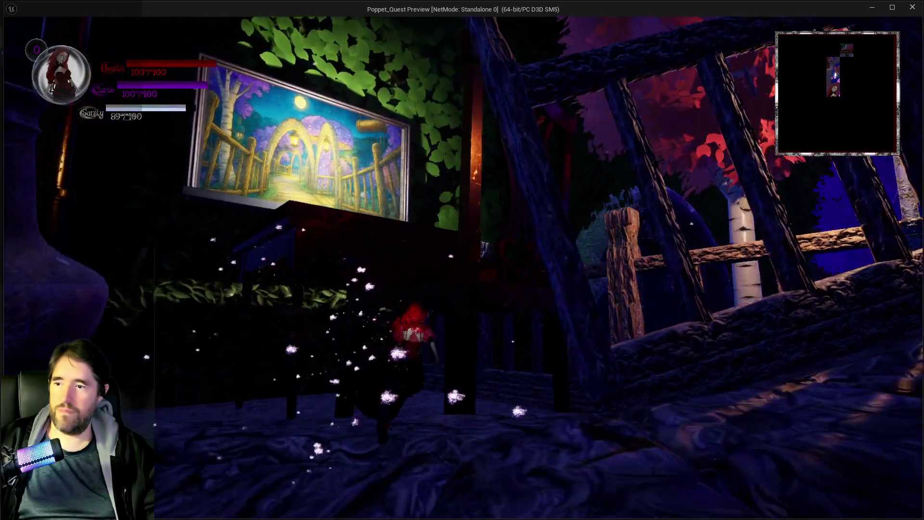
pyautogui.press('w')
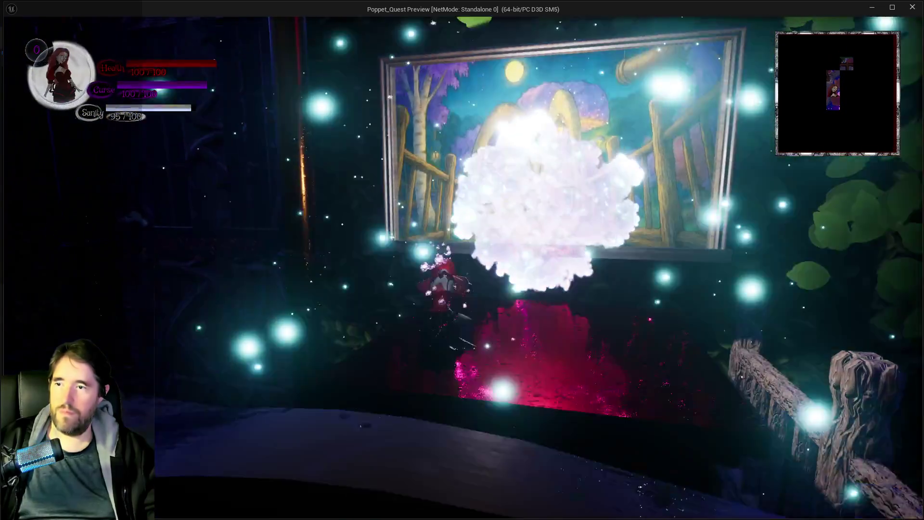
pyautogui.press('w')
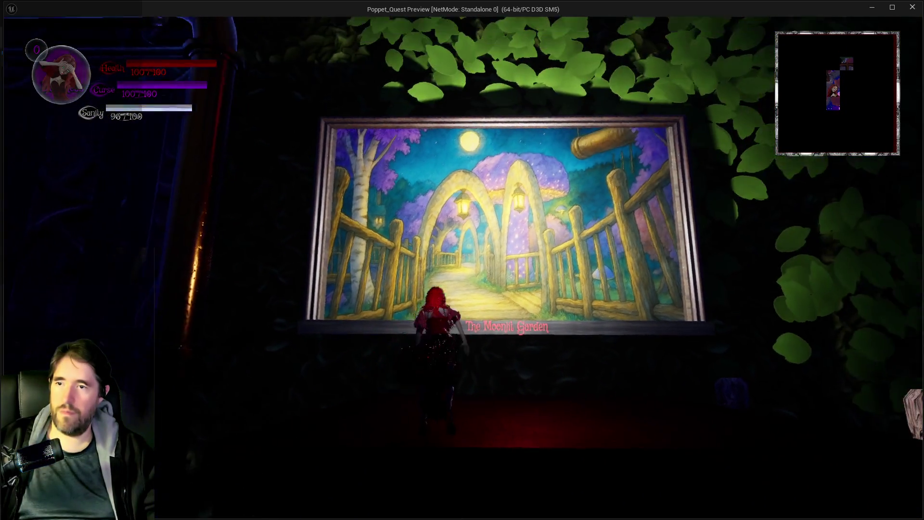
pyautogui.hotkey('alt', 'Tab')
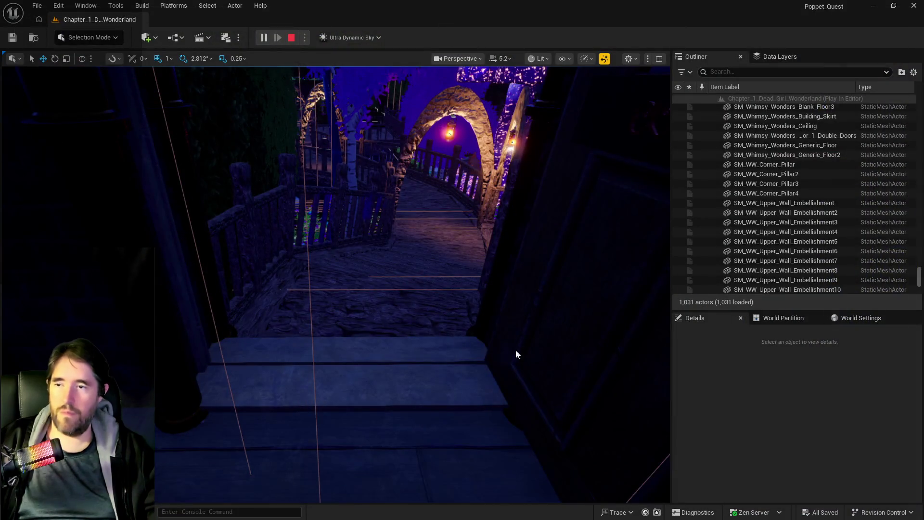
pyautogui.press('Escape')
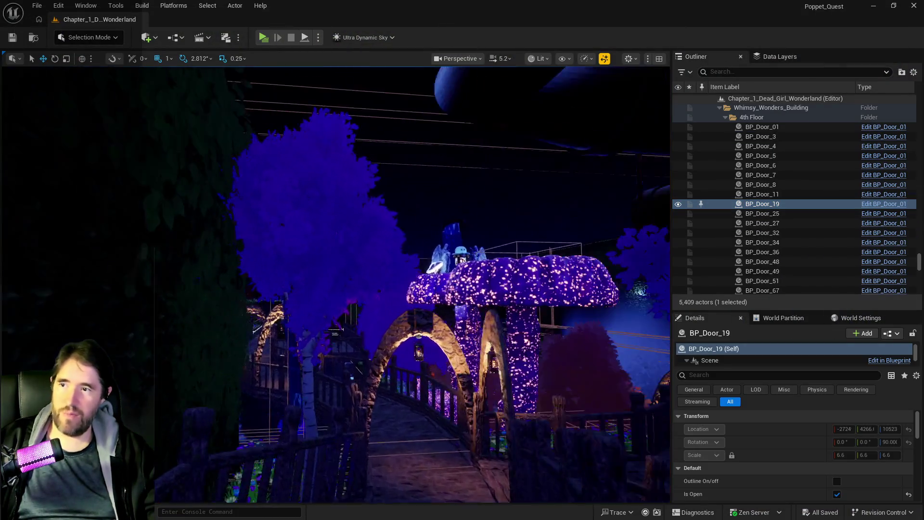
# Make the DL_C3_Haunted_Gallery data layer visible via a 'gallery' search and fly to its portal paintings
pyautogui.moveTo(213, 311)
pyautogui.mouseDown()
pyautogui.moveTo(297, 251)
pyautogui.moveTo(651, 407)
pyautogui.moveTo(651, 467)
pyautogui.moveTo(651, 433)
pyautogui.mouseUp()
pyautogui.moveTo(362, 194)
pyautogui.mouseDown()
pyautogui.moveTo(361, 207)
pyautogui.moveTo(362, 194)
pyautogui.mouseUp()
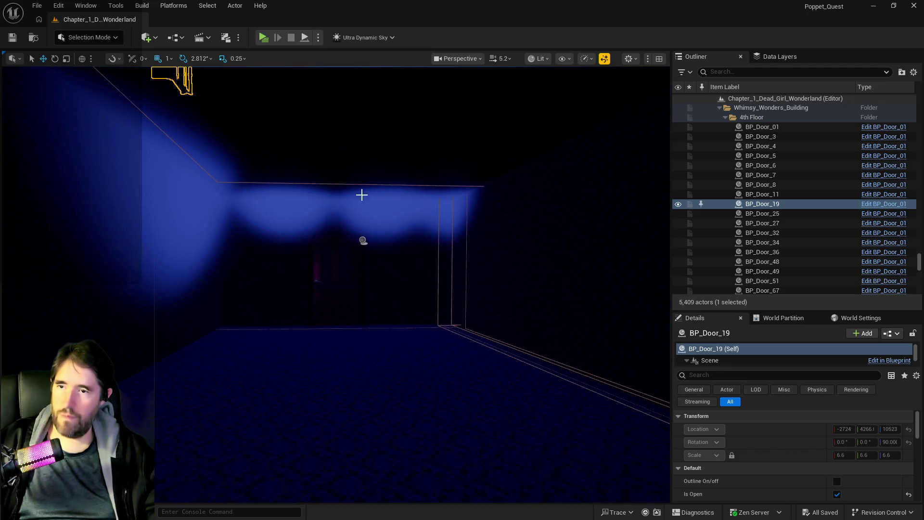
pyautogui.click(778, 56)
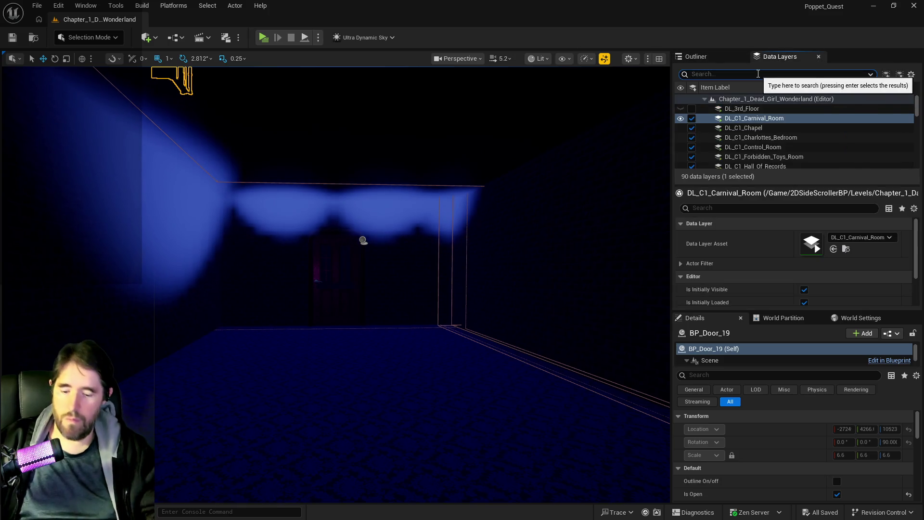
pyautogui.write('gallery')
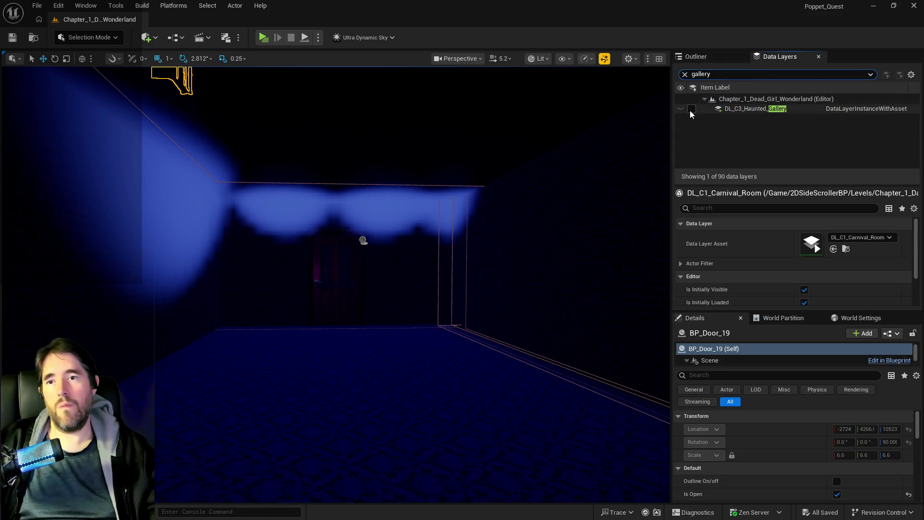
pyautogui.click(691, 109)
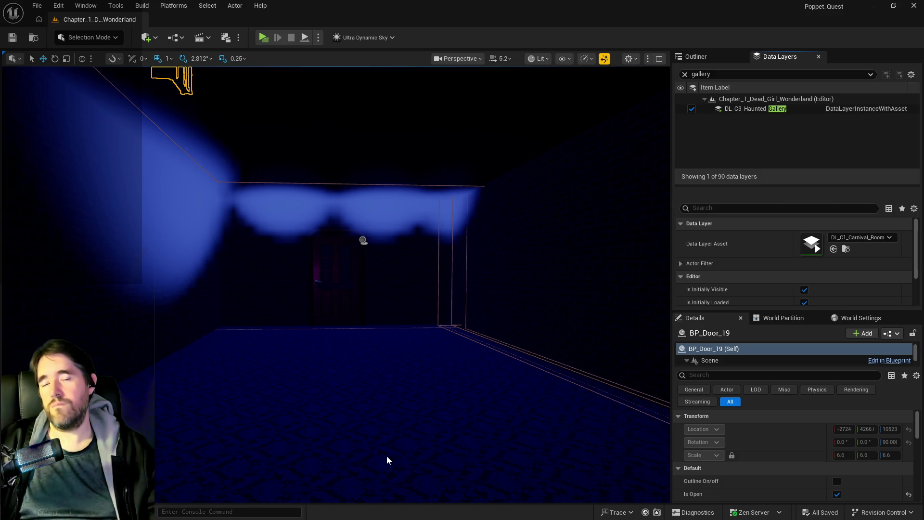
pyautogui.moveTo(386, 455)
pyautogui.mouseDown()
pyautogui.moveTo(446, 433)
pyautogui.moveTo(419, 412)
pyautogui.mouseUp()
# Set painting Tinkas_Painting_Blueprint25's destination to The Moonlit Garden, then undo it back to Safari Room
pyautogui.click(263, 325)
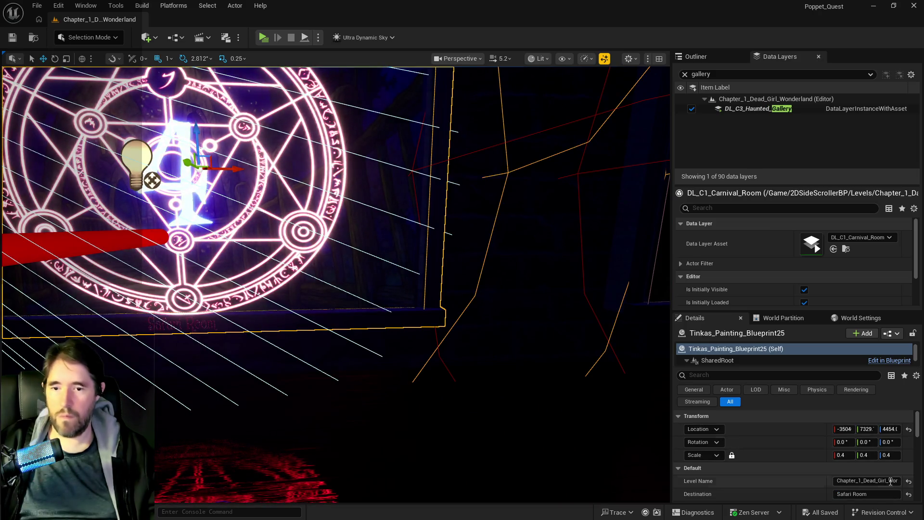
pyautogui.write('Th')
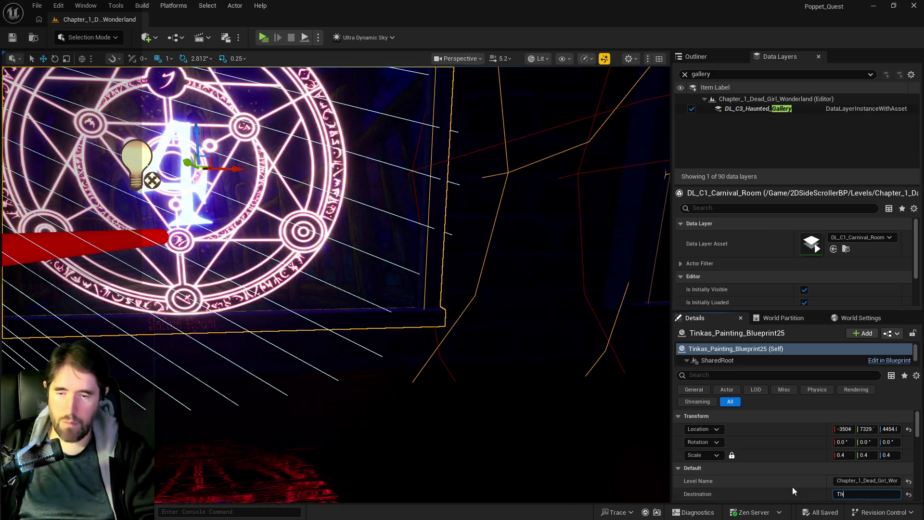
pyautogui.write('e Moon')
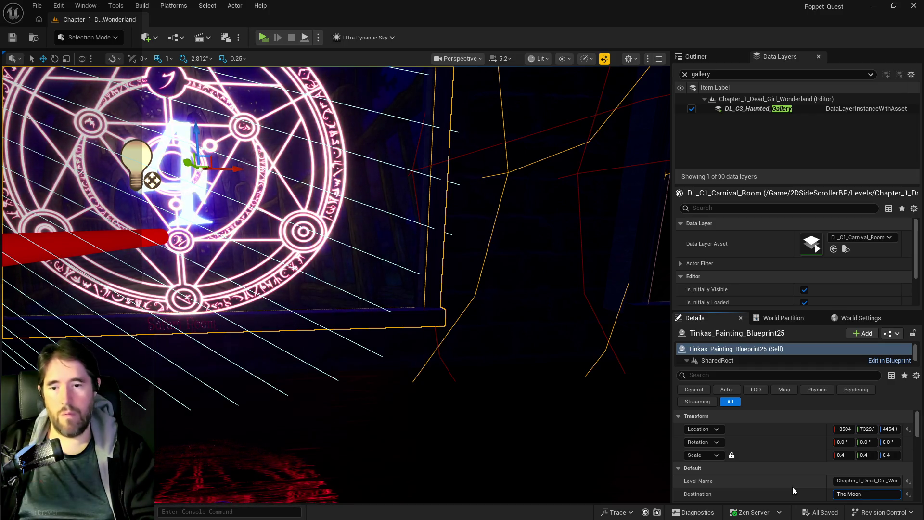
pyautogui.write('lit Garden')
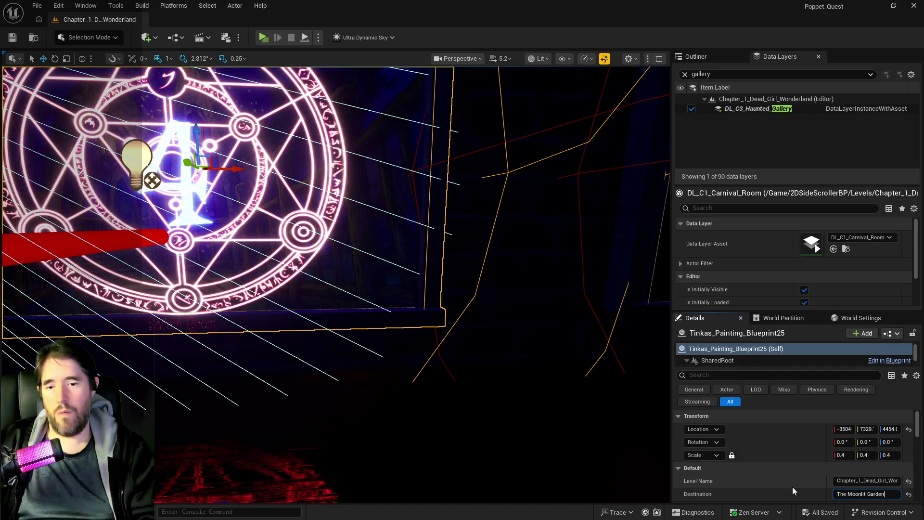
pyautogui.press('Return')
pyautogui.moveTo(434, 436)
pyautogui.mouseDown()
pyautogui.moveTo(482, 436)
pyautogui.moveTo(452, 436)
pyautogui.mouseUp()
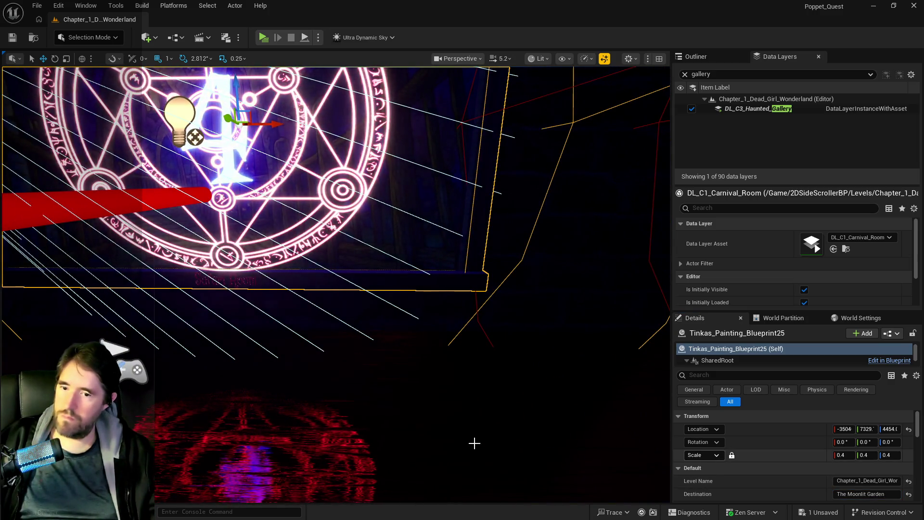
pyautogui.scroll(-5, 475, 443)
pyautogui.press('f')
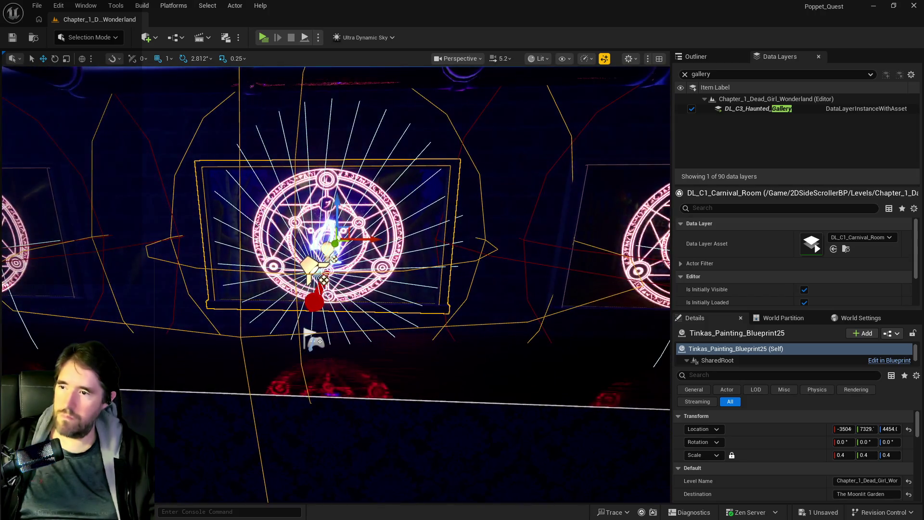
pyautogui.scroll(3, 584, 446)
pyautogui.scroll(5, 584, 446)
pyautogui.scroll(-2, 823, 464)
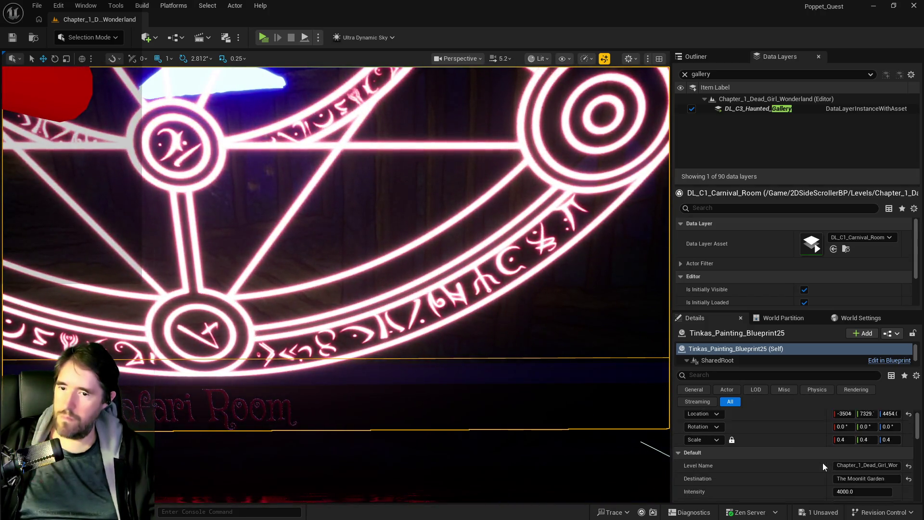
pyautogui.click(66, 8)
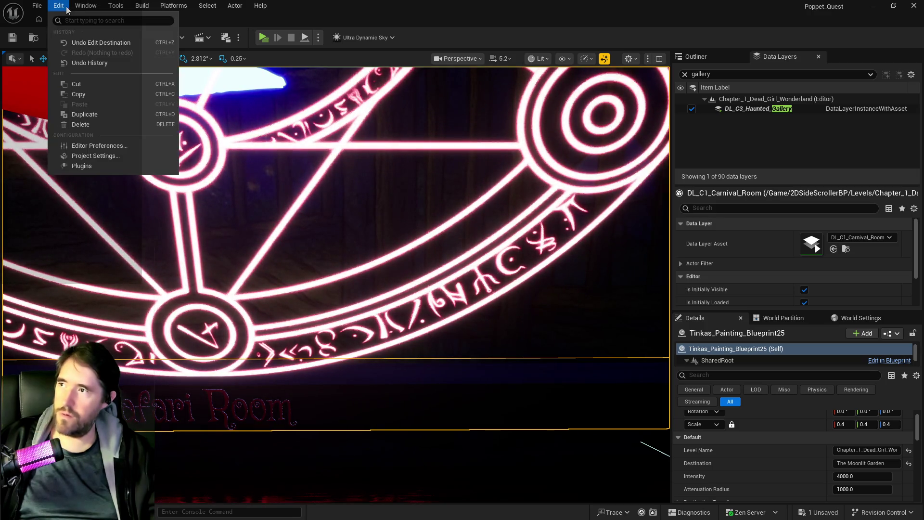
pyautogui.click(81, 46)
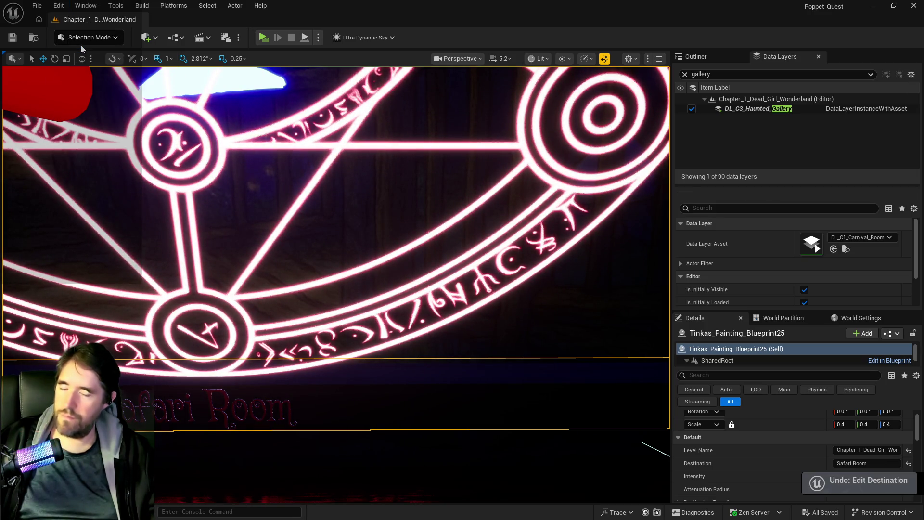
# Set the painting's Painting Name to The Moonlit Garden
pyautogui.scroll(-5, 770, 466)
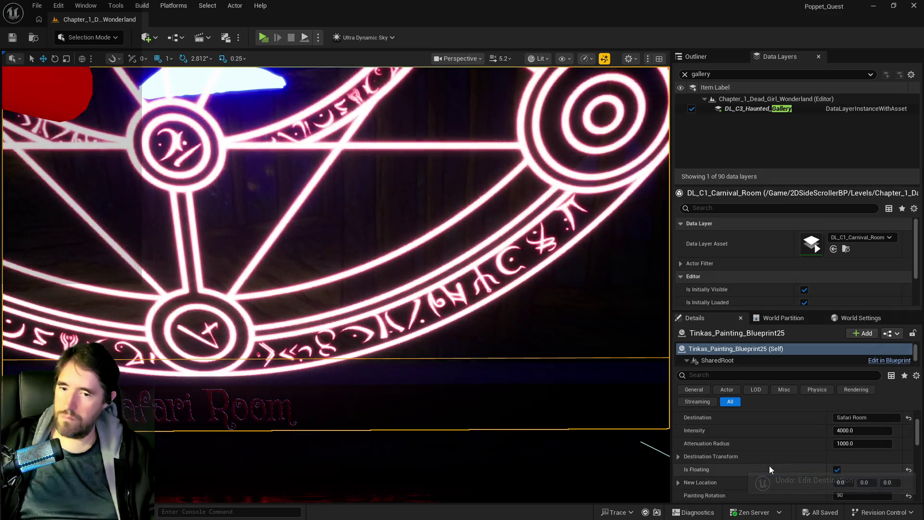
pyautogui.click(877, 483)
pyautogui.write('The')
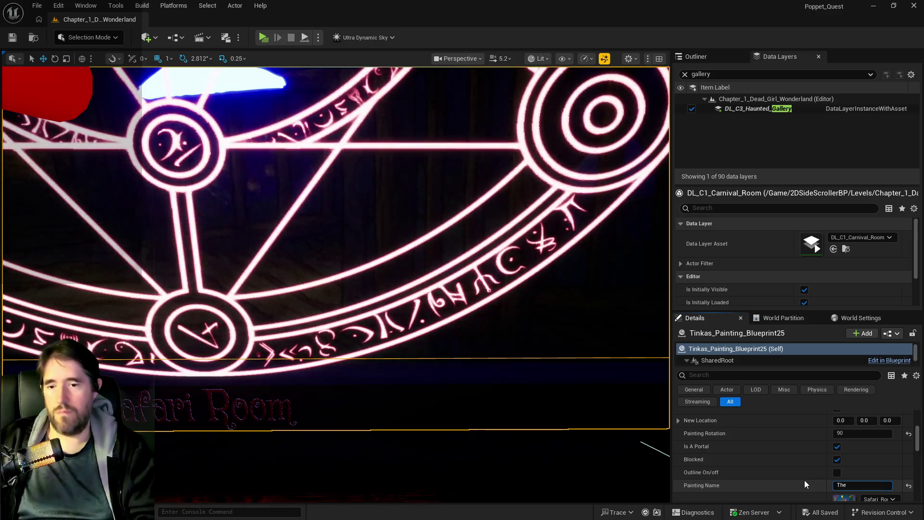
pyautogui.write(' Moonlit')
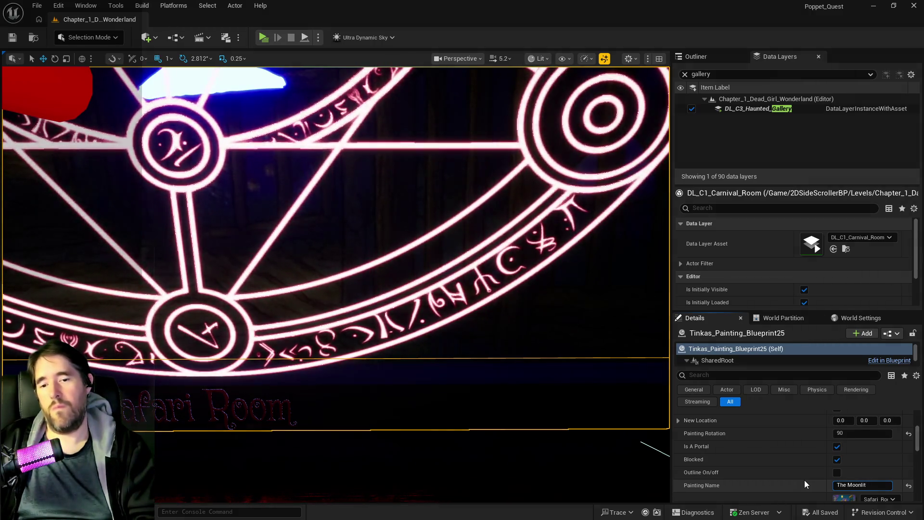
pyautogui.write(' Garden')
pyautogui.press('Return')
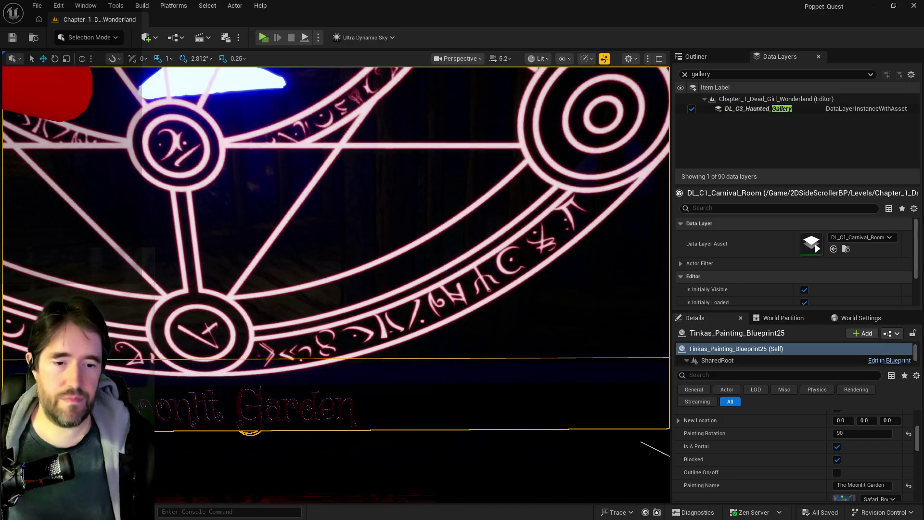
pyautogui.scroll(-10, 332, 462)
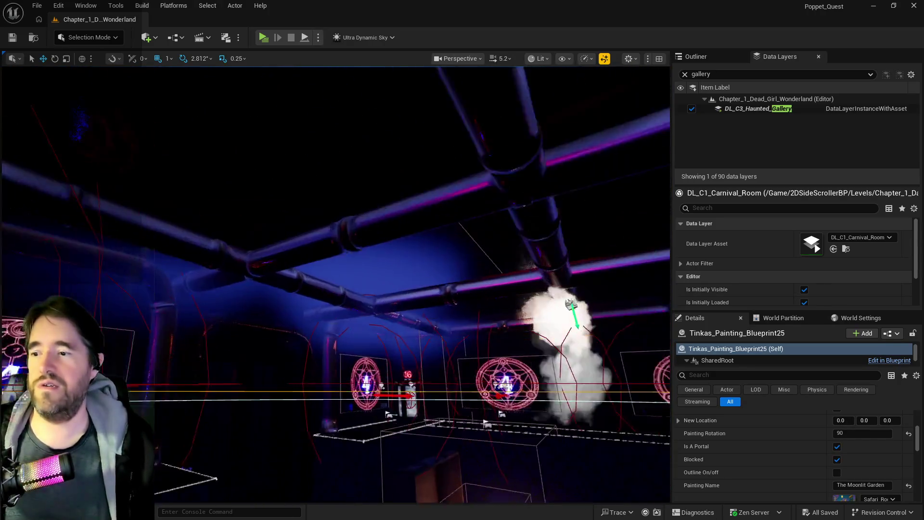
pyautogui.scroll(10, 336, 284)
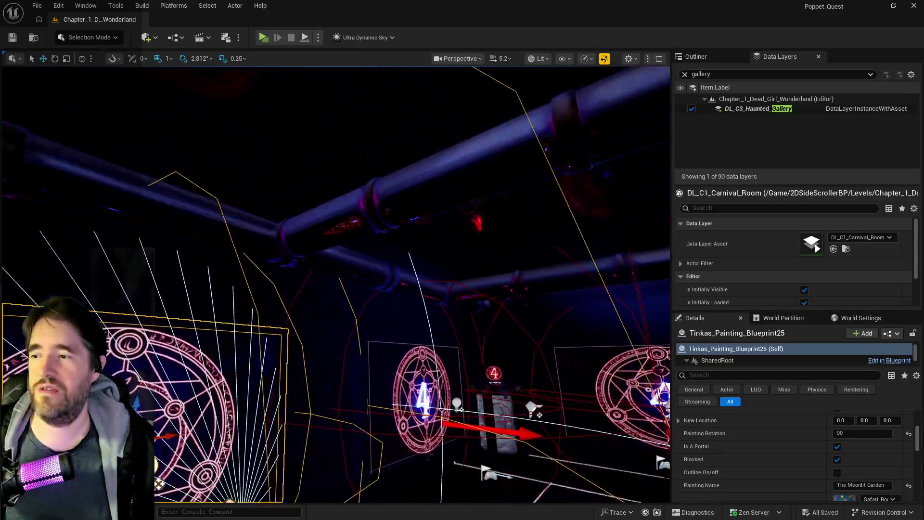
pyautogui.scroll(-10, 336, 284)
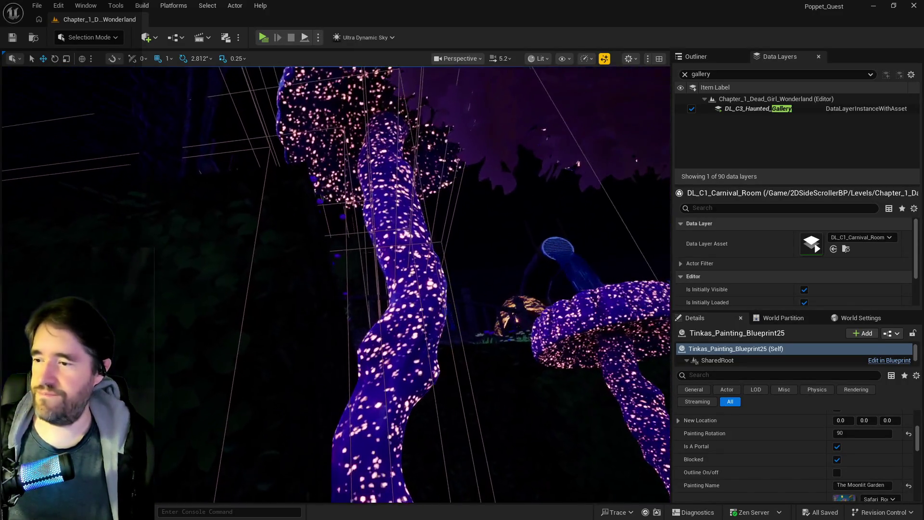
pyautogui.scroll(10, 335, 284)
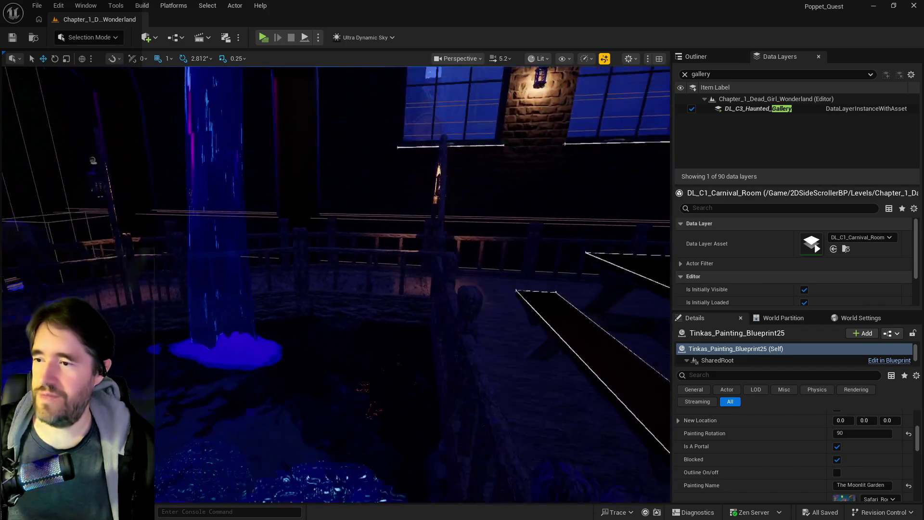
pyautogui.scroll(10, 336, 284)
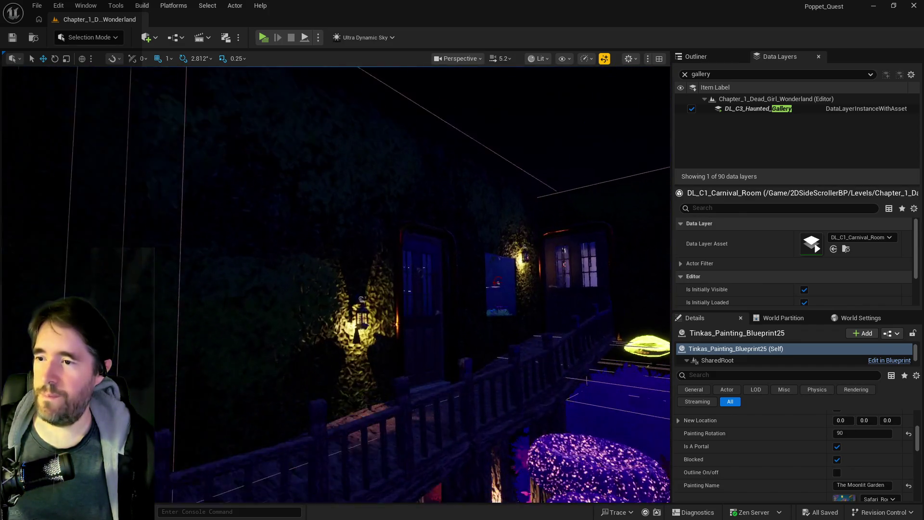
pyautogui.scroll(-10, 333, 455)
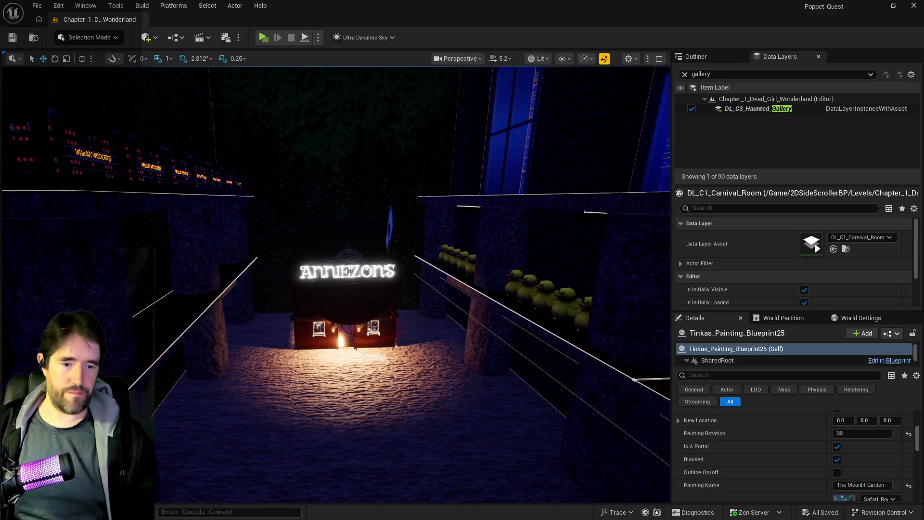
pyautogui.hotkey('alt', 'Tab')
pyautogui.moveTo(632, 69); pyautogui.dragTo(538, 86)
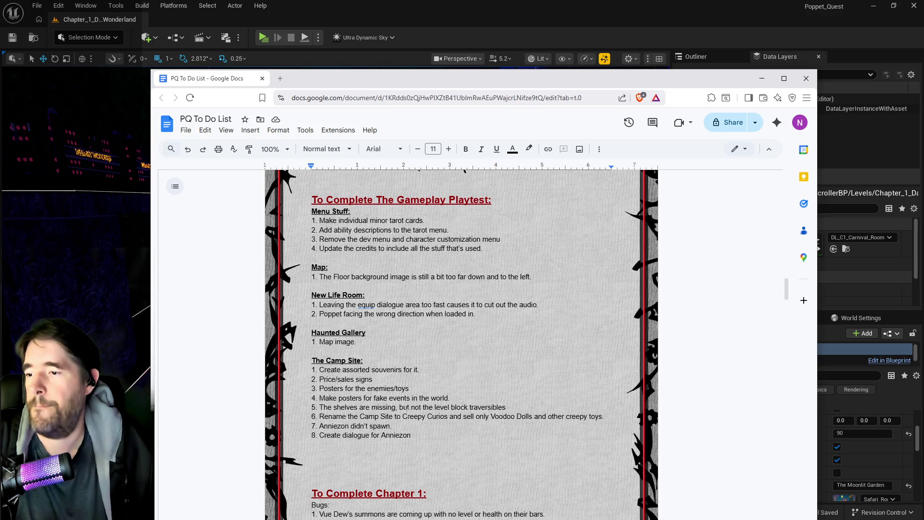
pyautogui.hotkey('alt', 'Tab')
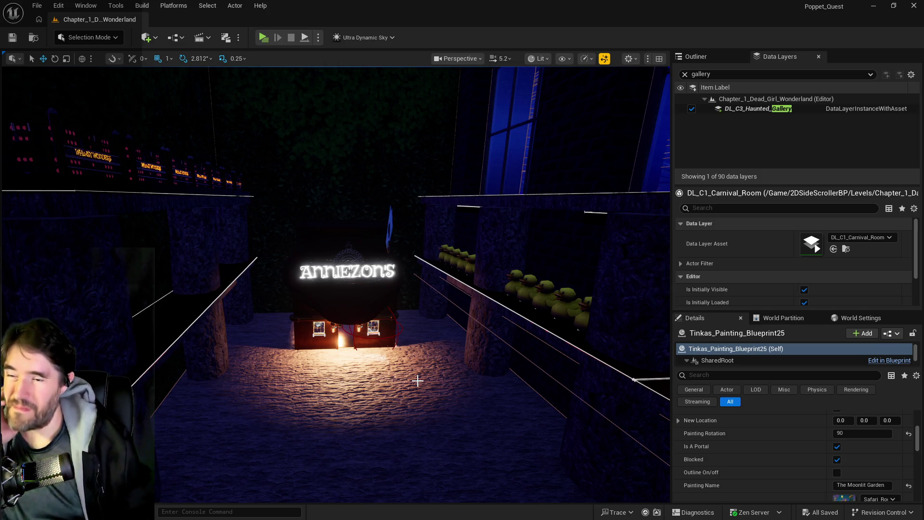
# Fly toward the shelves beside the shop and open the Content Browser at Moveable_Objects
pyautogui.moveTo(417, 381)
pyautogui.mouseDown()
pyautogui.moveTo(361, 337)
pyautogui.moveTo(311, 320)
pyautogui.moveTo(391, 377)
pyautogui.mouseUp()
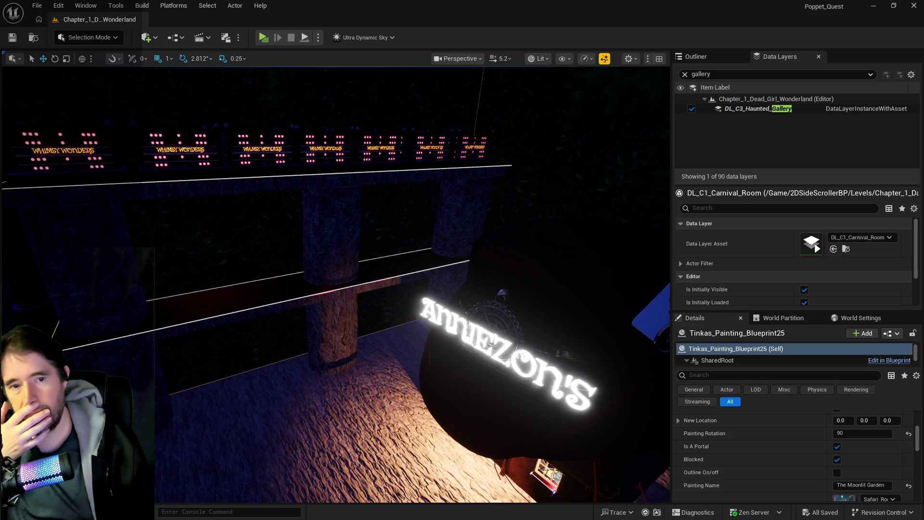
pyautogui.moveTo(923, 62)
pyautogui.mouseDown()
pyautogui.moveTo(550, 62)
pyautogui.moveTo(528, 75)
pyautogui.mouseUp()
pyautogui.scroll(5, 291, 310)
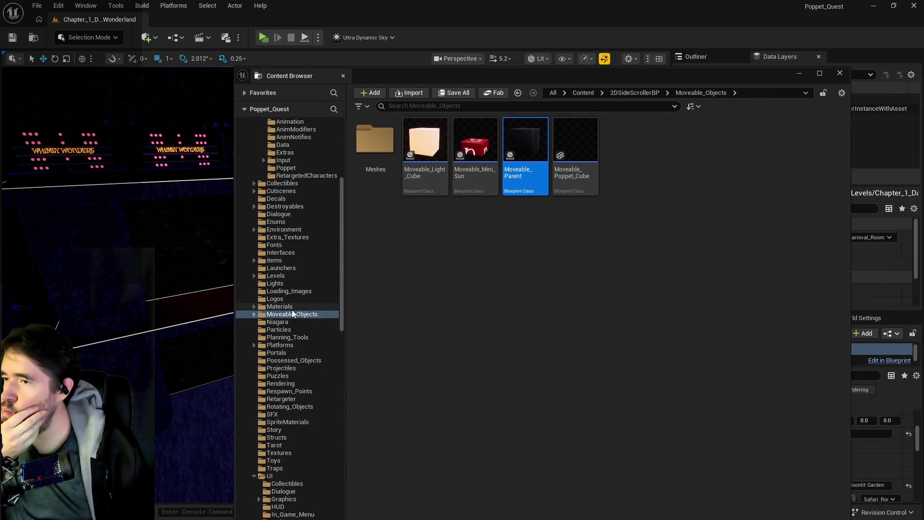
# Review the blueprints in Characters > Enemies > Dead_Girl_Wonderland, then hide the Content Browser
pyautogui.scroll(6, 291, 310)
pyautogui.scroll(2, 293, 313)
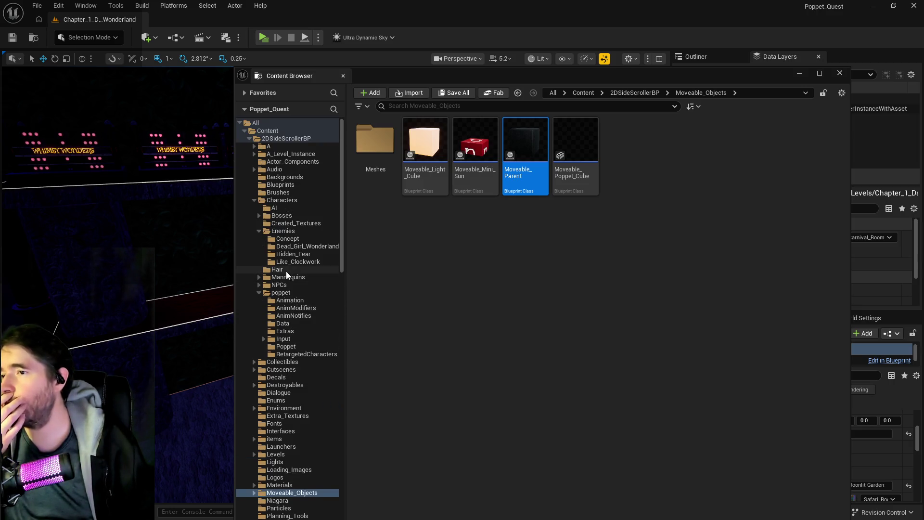
pyautogui.click(289, 247)
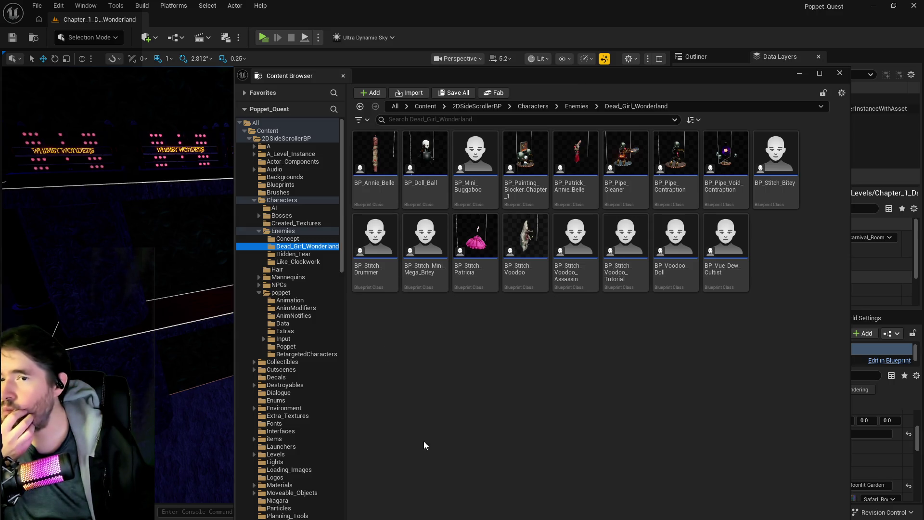
pyautogui.hotkey('ctrl', 'space')
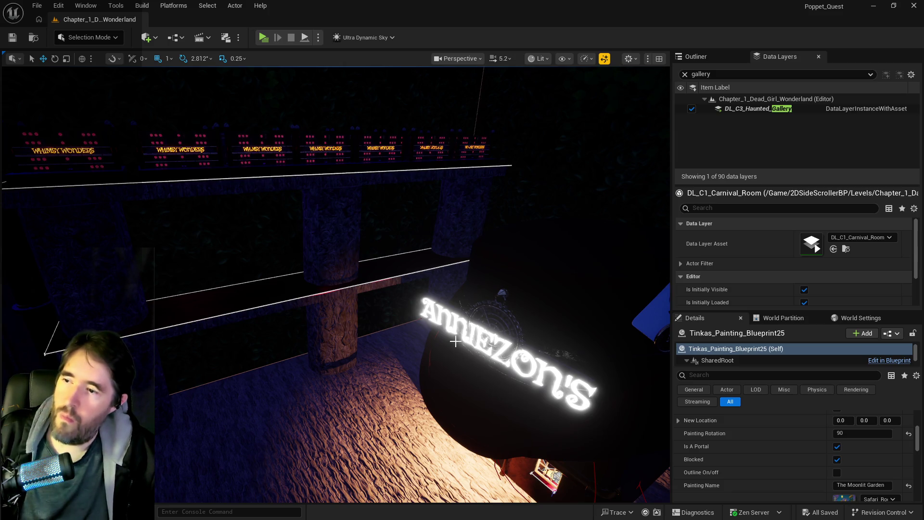
pyautogui.moveTo(431, 369)
pyautogui.mouseDown()
pyautogui.moveTo(399, 339)
pyautogui.moveTo(421, 359)
pyautogui.moveTo(432, 313)
pyautogui.moveTo(414, 332)
pyautogui.moveTo(414, 309)
pyautogui.mouseUp()
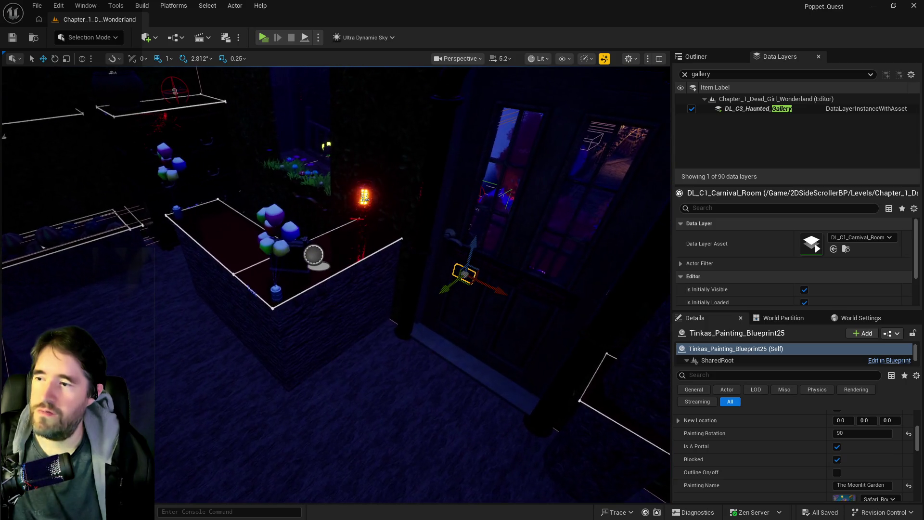
pyautogui.click(299, 306)
pyautogui.moveTo(299, 305)
pyautogui.mouseDown()
pyautogui.moveTo(325, 290)
pyautogui.moveTo(305, 340)
pyautogui.mouseUp()
pyautogui.click(305, 341)
pyautogui.scroll(3, 456, 301)
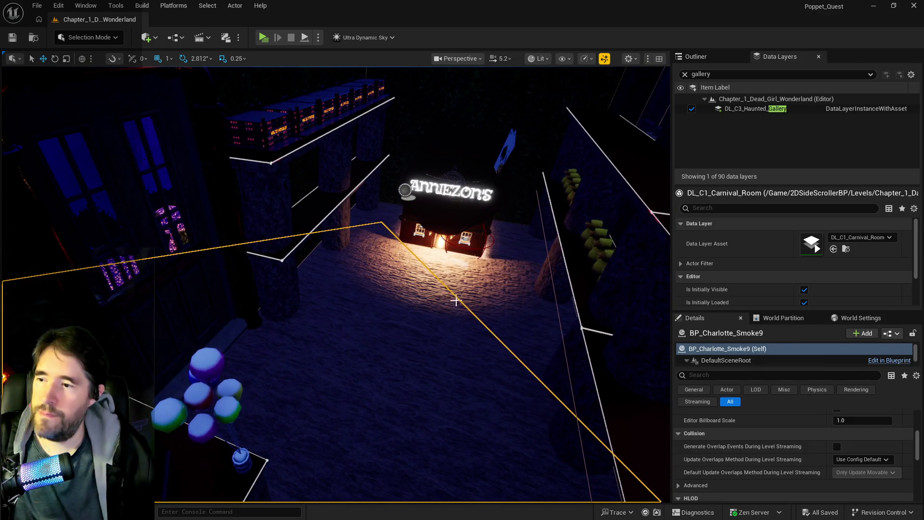
pyautogui.click(503, 274)
pyautogui.moveTo(503, 274)
pyautogui.mouseDown()
pyautogui.moveTo(503, 246)
pyautogui.moveTo(486, 238)
pyautogui.moveTo(474, 259)
pyautogui.moveTo(463, 349)
pyautogui.mouseUp()
pyautogui.click(462, 349)
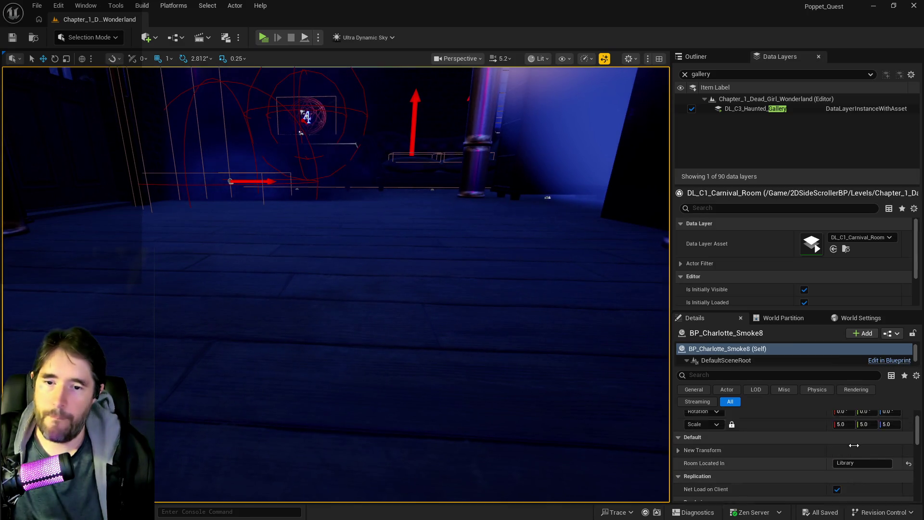
pyautogui.scroll(2, 854, 446)
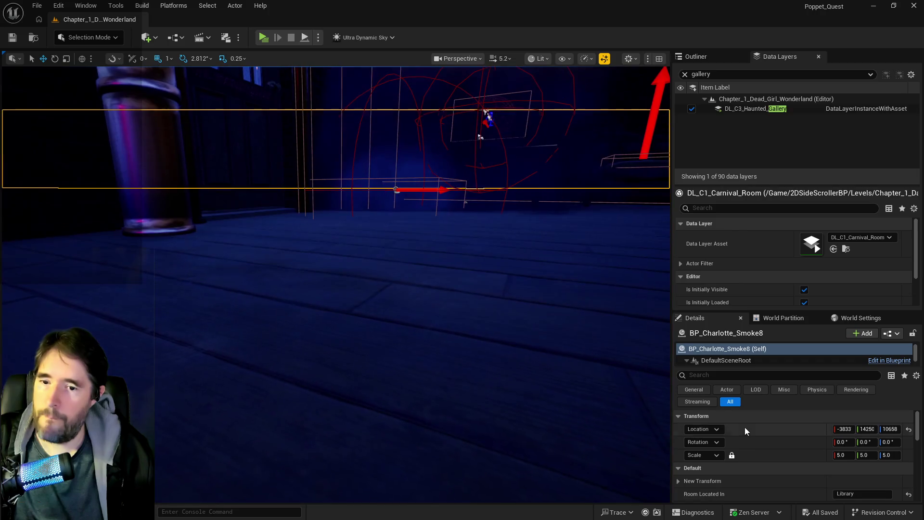
pyautogui.scroll(-2, 483, 359)
pyautogui.moveTo(483, 359); pyautogui.dragTo(530, 366)
pyautogui.moveTo(481, 289)
pyautogui.mouseDown()
pyautogui.moveTo(458, 313)
pyautogui.moveTo(439, 378)
pyautogui.mouseUp()
pyautogui.click(337, 274)
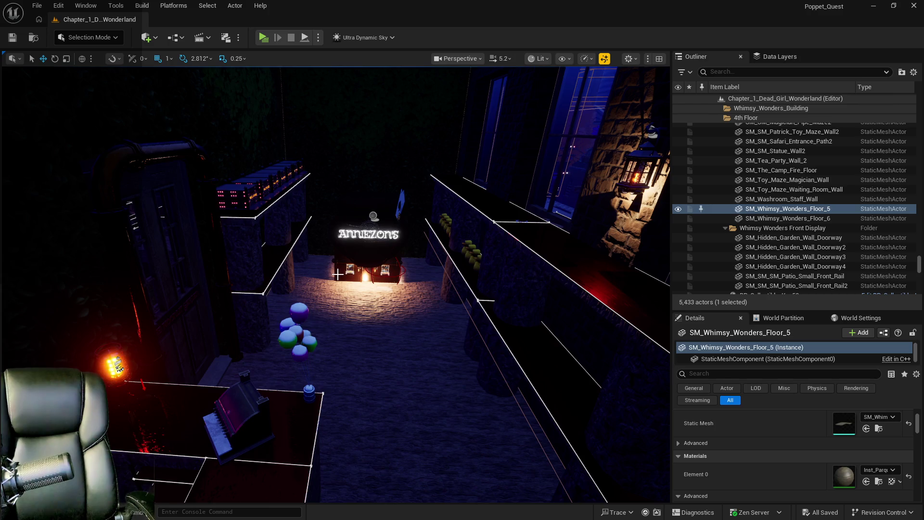
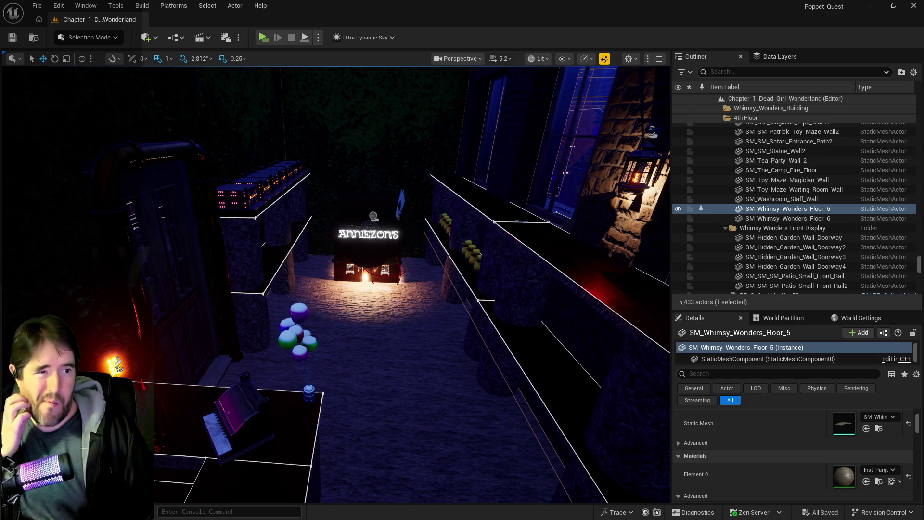
# Pull the view back and place BP_Pipe_Cleaner on the shelf under the Whimsy Wonders signs
pyautogui.moveTo(437, 334); pyautogui.dragTo(437, 386)
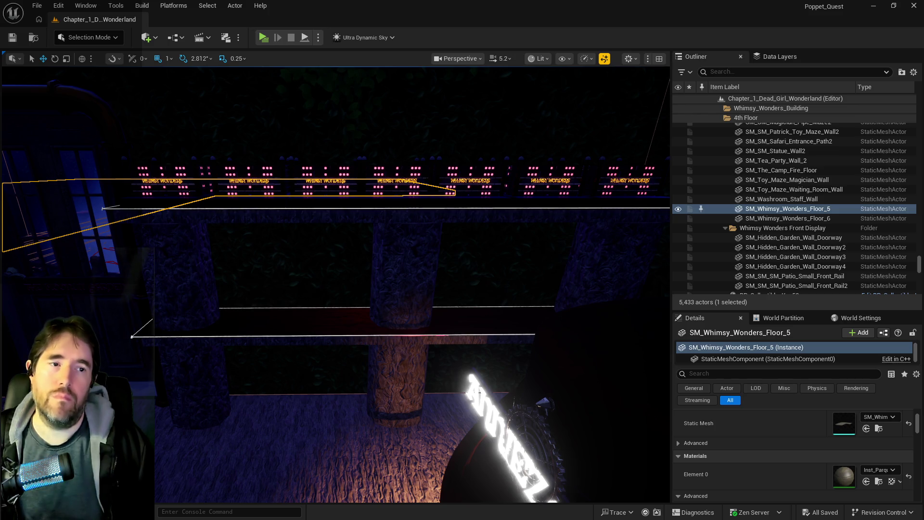
pyautogui.moveTo(326, 265)
pyautogui.mouseDown()
pyautogui.moveTo(244, 311)
pyautogui.moveTo(248, 294)
pyautogui.mouseUp()
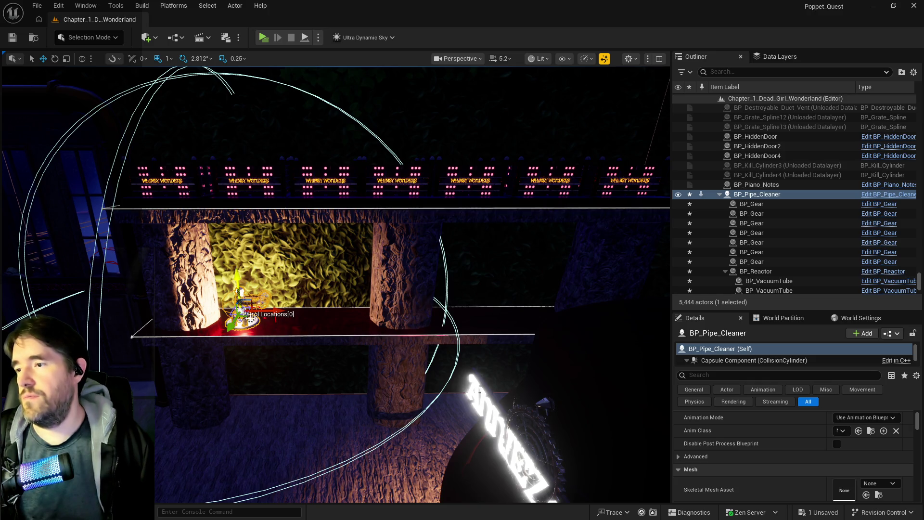
# Rotate the Pipe Cleaner robot 90 degrees and slide it along the shelf between the carved pillars
pyautogui.press('e')
pyautogui.moveTo(273, 326); pyautogui.dragTo(222, 338)
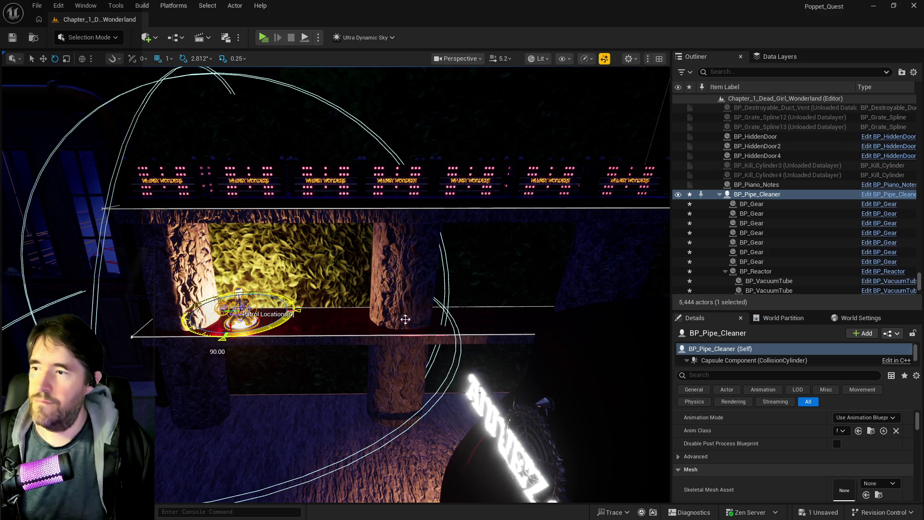
pyautogui.moveTo(331, 341); pyautogui.dragTo(226, 315)
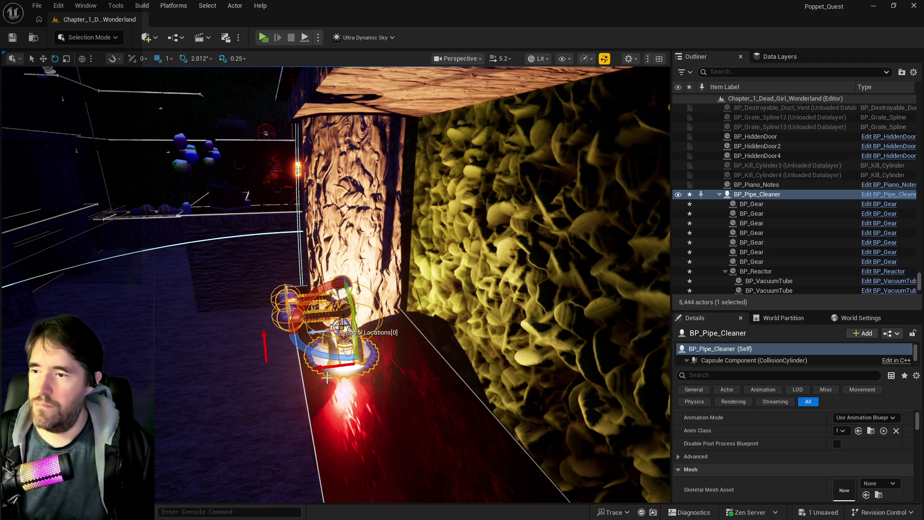
pyautogui.moveTo(433, 308); pyautogui.dragTo(387, 316)
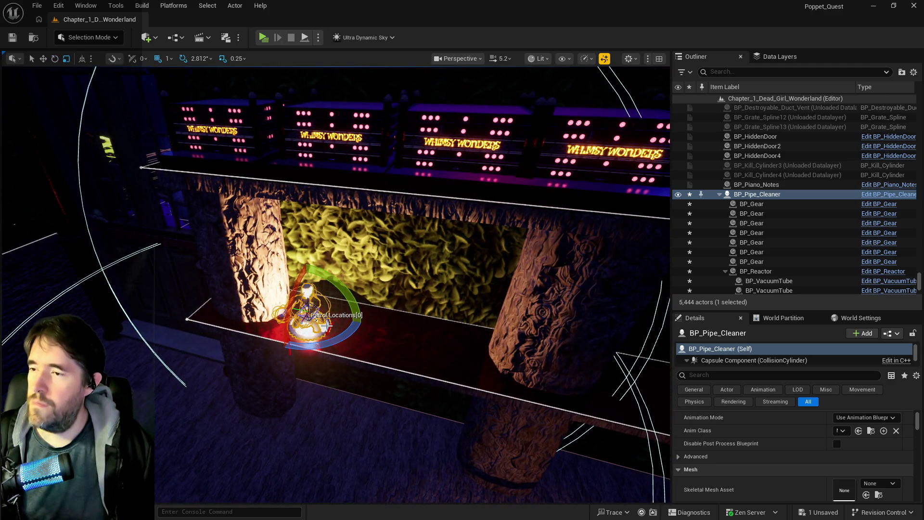
pyautogui.press('w')
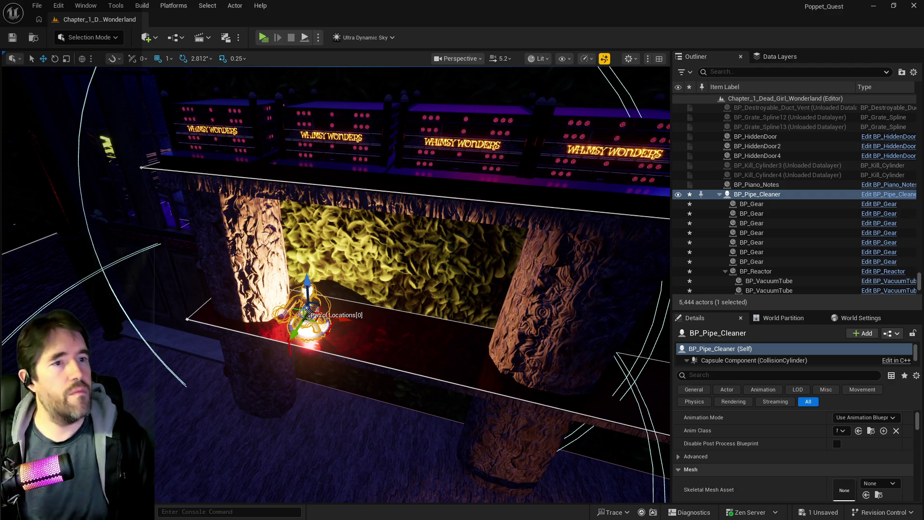
pyautogui.moveTo(292, 338); pyautogui.dragTo(360, 315)
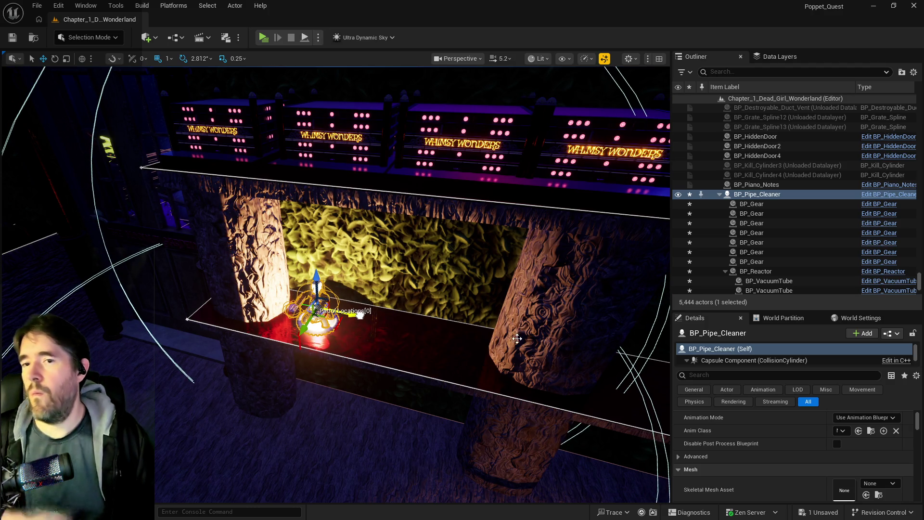
pyautogui.click(110, 5)
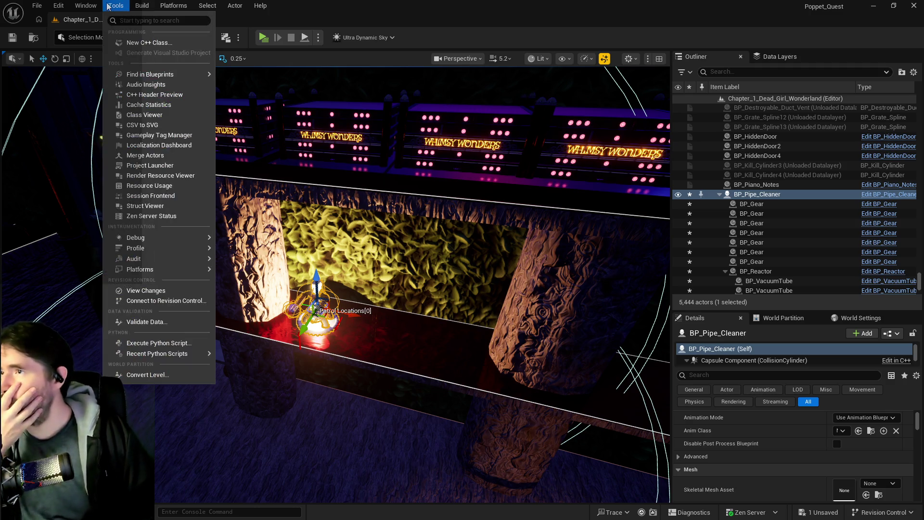
# Start Merge Actors on the robot and create an Enemies folder under 2DSideScrollerBP
pyautogui.click(153, 155)
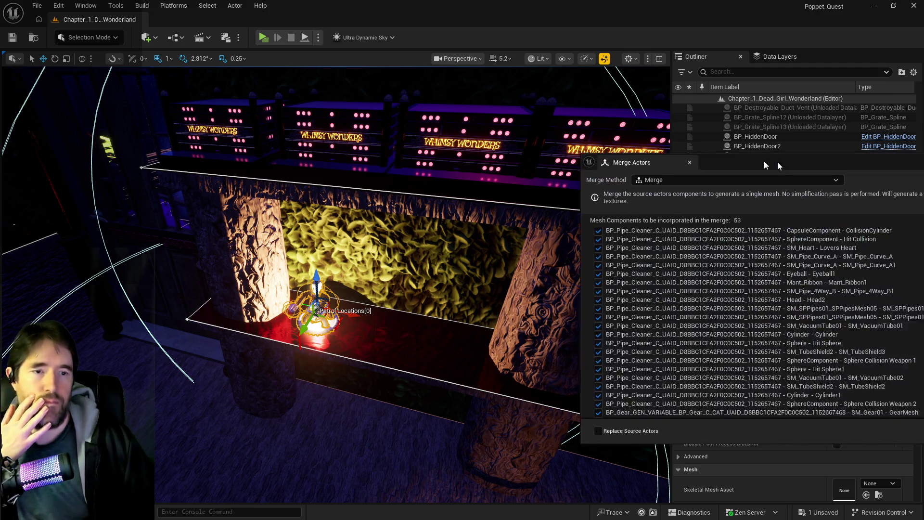
pyautogui.scroll(-10, 606, 240)
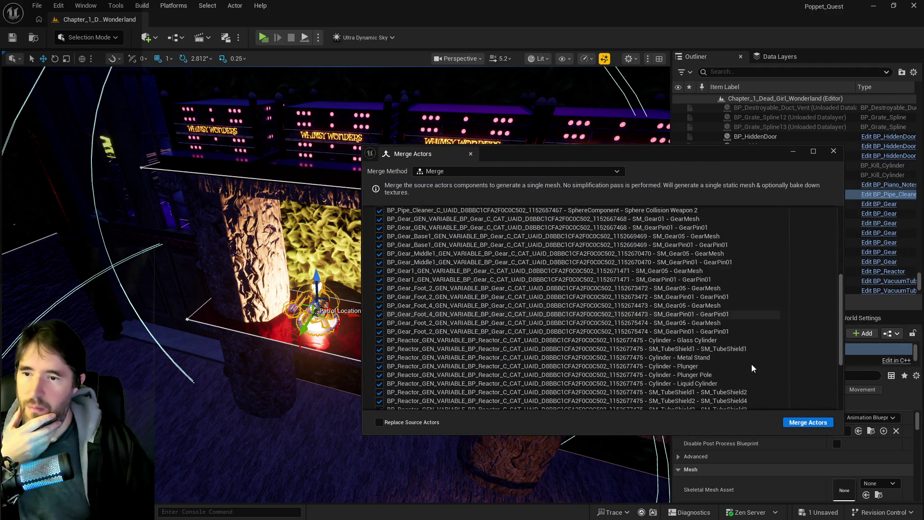
pyautogui.click(808, 422)
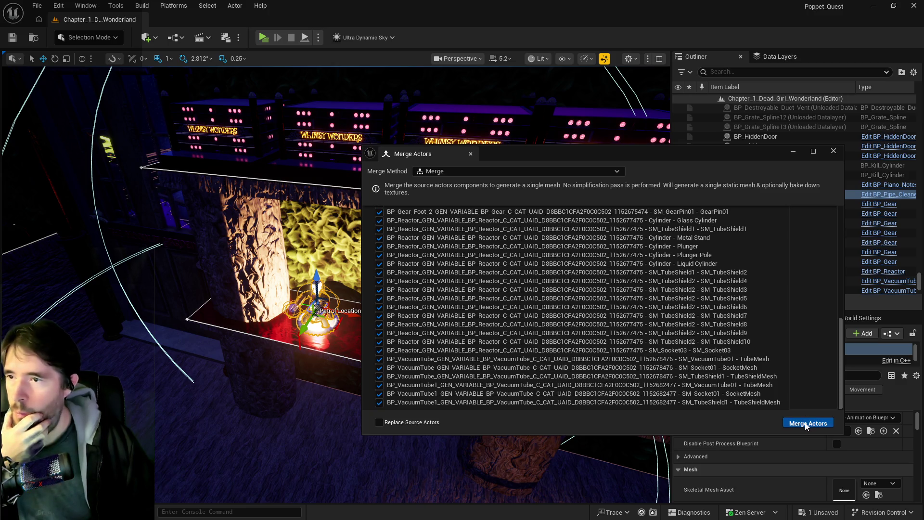
pyautogui.click(198, 182)
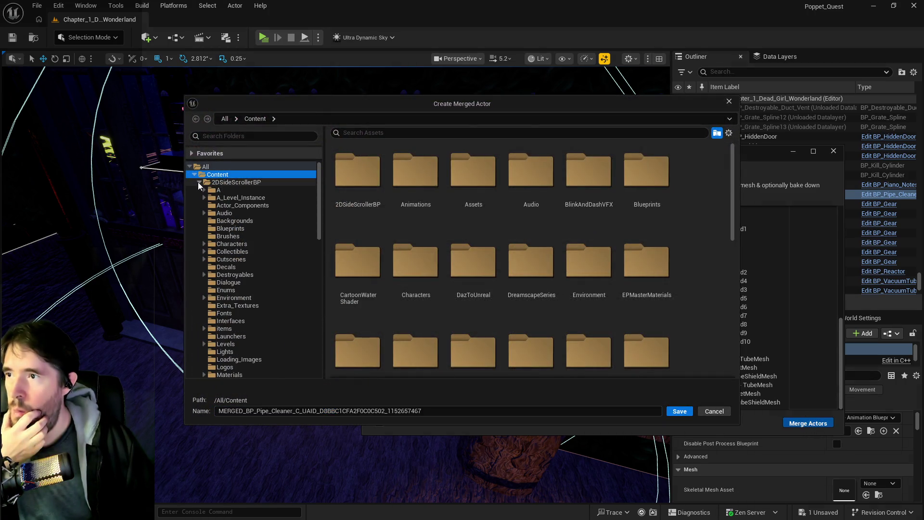
pyautogui.rightClick(212, 182)
pyautogui.click(252, 207)
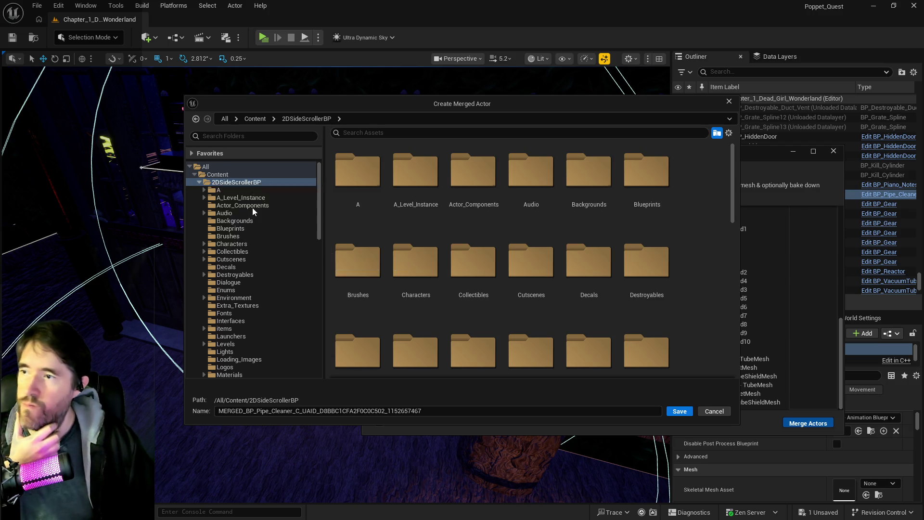
pyautogui.write('Ene')
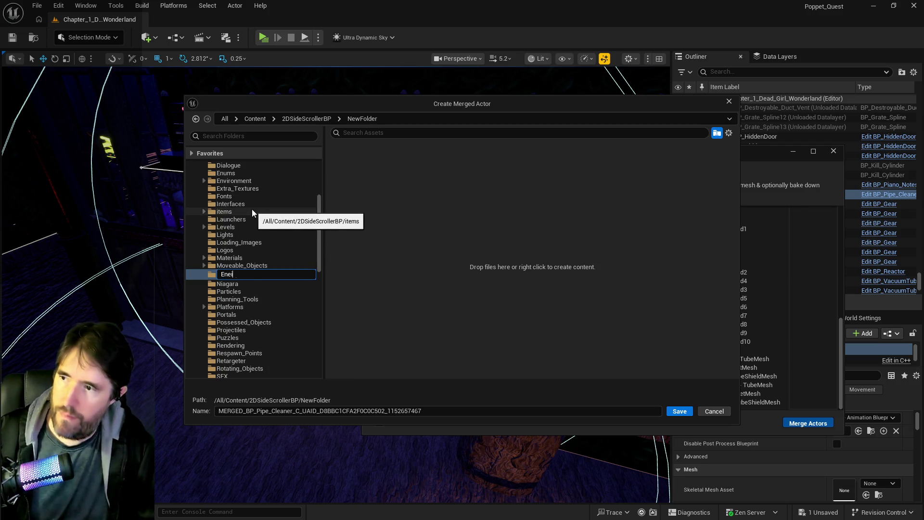
pyautogui.write('mies')
pyautogui.press('Return')
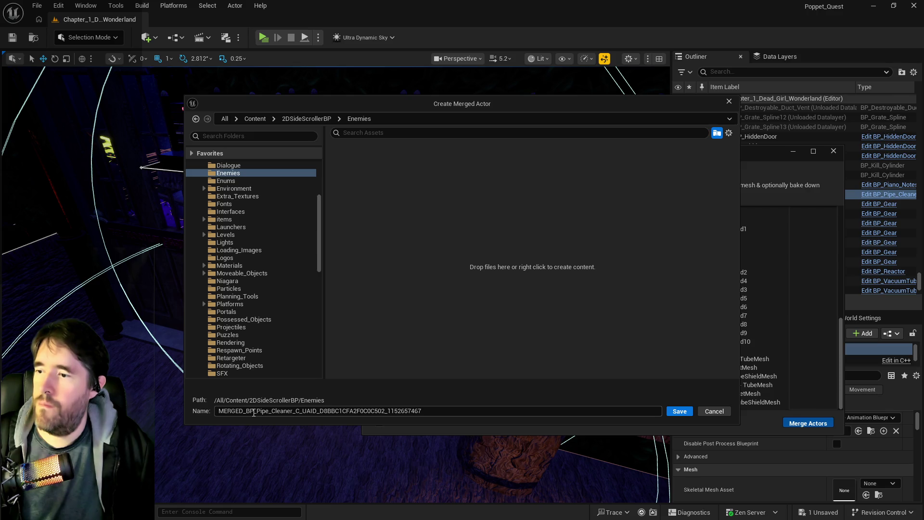
# Trim the merged asset name to Pipe_Cleaner and save it in Enemies
pyautogui.moveTo(258, 413); pyautogui.dragTo(194, 412)
pyautogui.press('BackSpace')
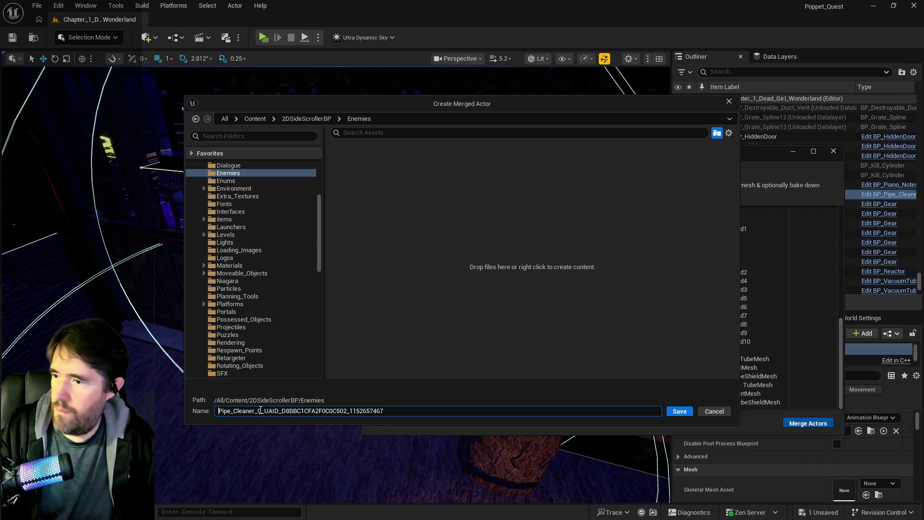
pyautogui.moveTo(256, 411); pyautogui.dragTo(443, 412)
pyautogui.press('BackSpace')
pyautogui.click(684, 414)
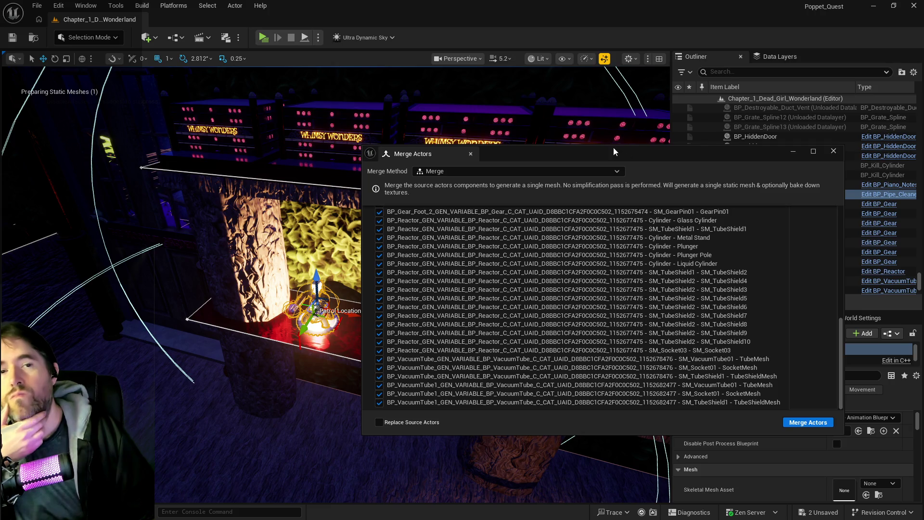
# Close the merge window, then select the merged SM_Pipe_Cleaner copy and lift it onto the ledge
pyautogui.moveTo(744, 158); pyautogui.dragTo(840, 159)
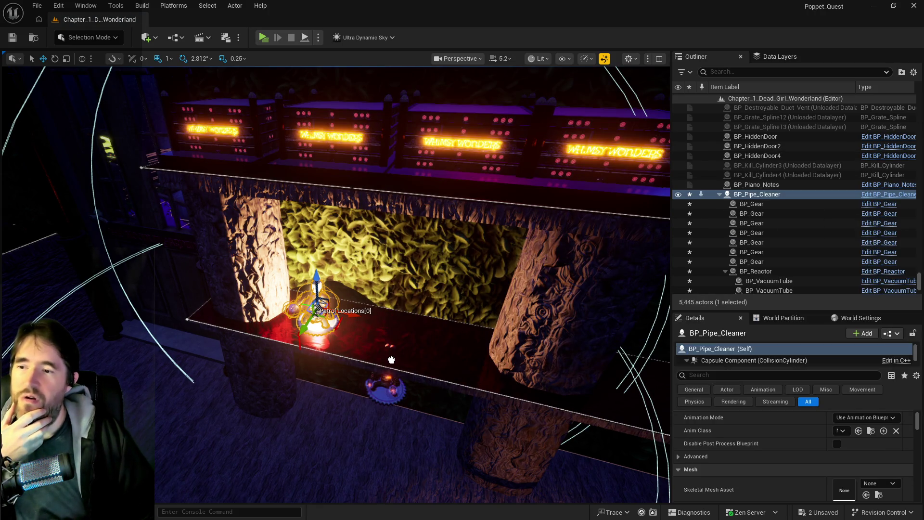
pyautogui.click(393, 382)
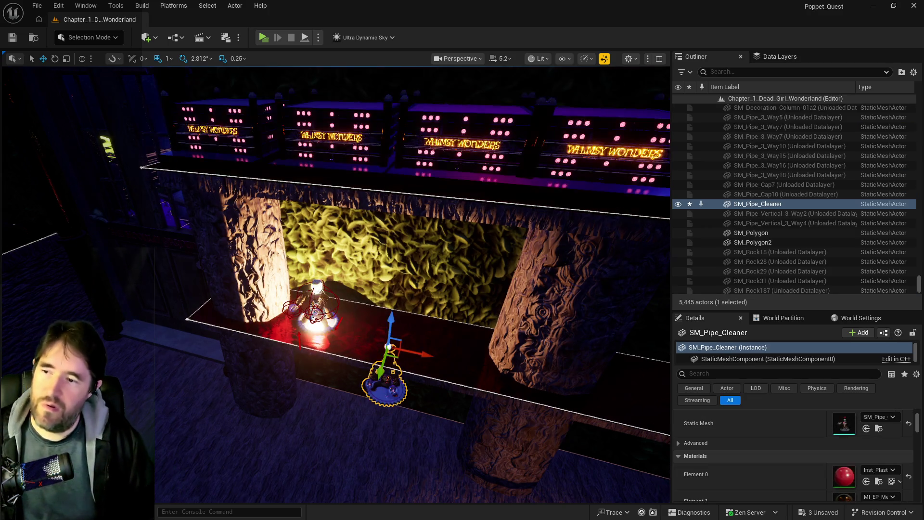
pyautogui.press('f')
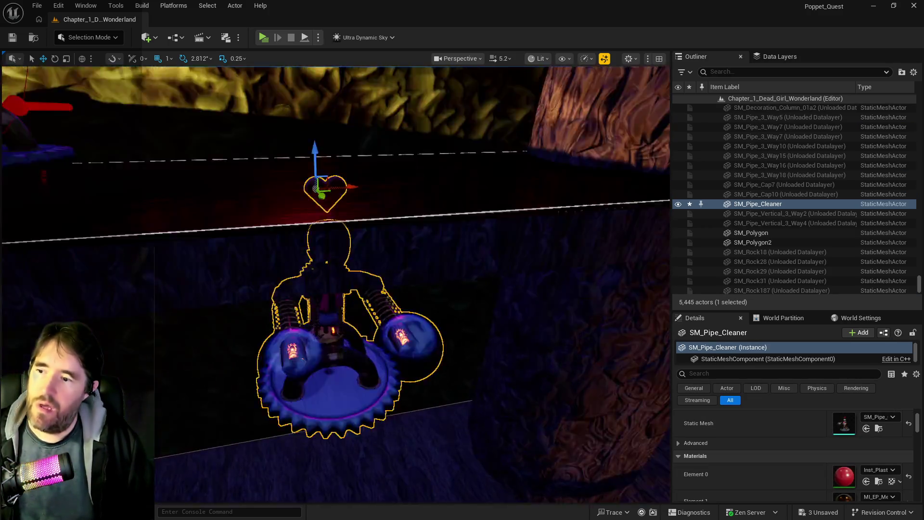
pyautogui.scroll(-5, 335, 284)
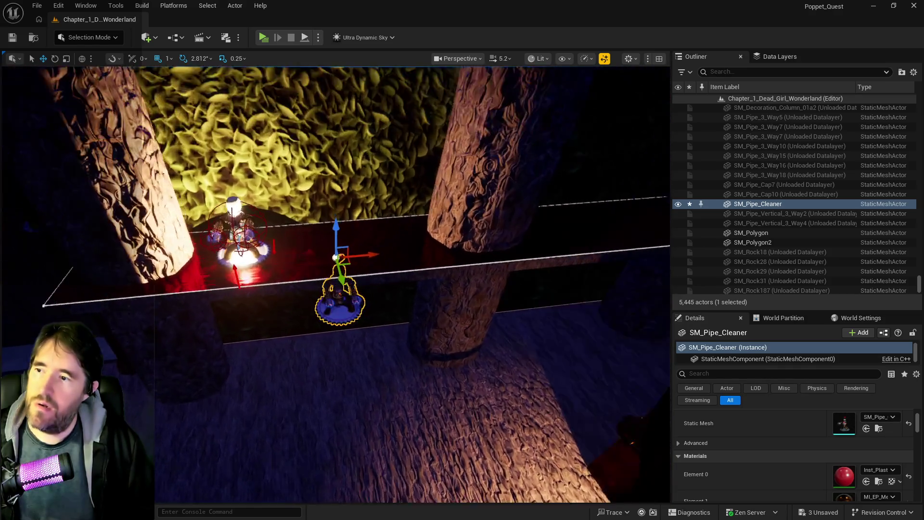
pyautogui.scroll(3, 331, 244)
pyautogui.moveTo(335, 279)
pyautogui.mouseDown()
pyautogui.moveTo(337, 127)
pyautogui.moveTo(339, 141)
pyautogui.mouseUp()
# Inspect the merged copy up close and delete it from the level
pyautogui.press('f')
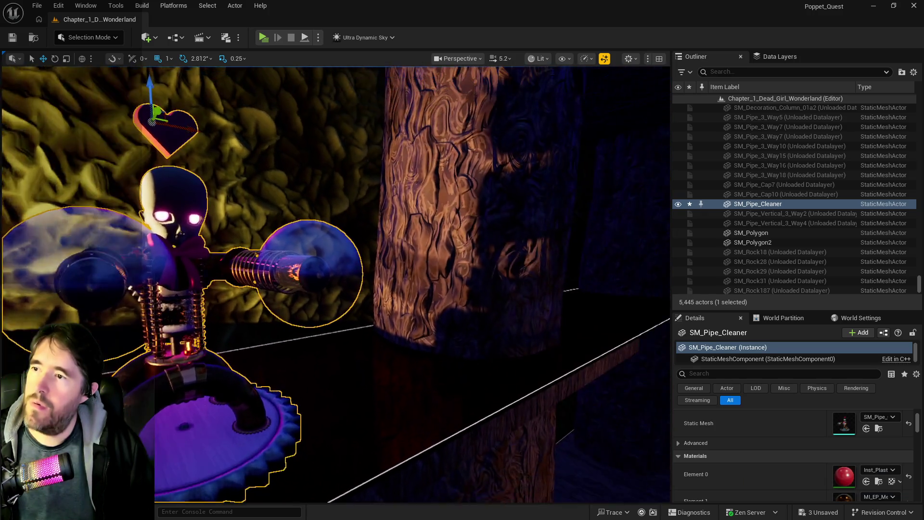
pyautogui.press('s')
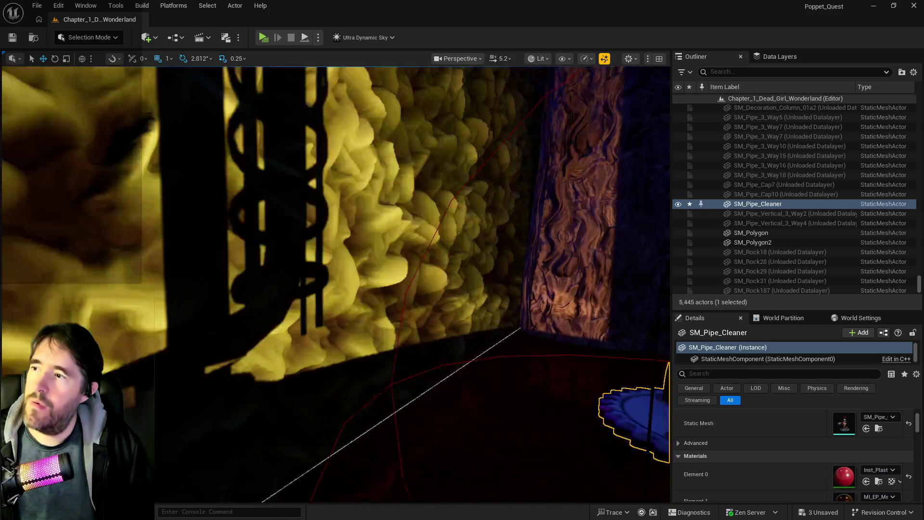
pyautogui.press('f')
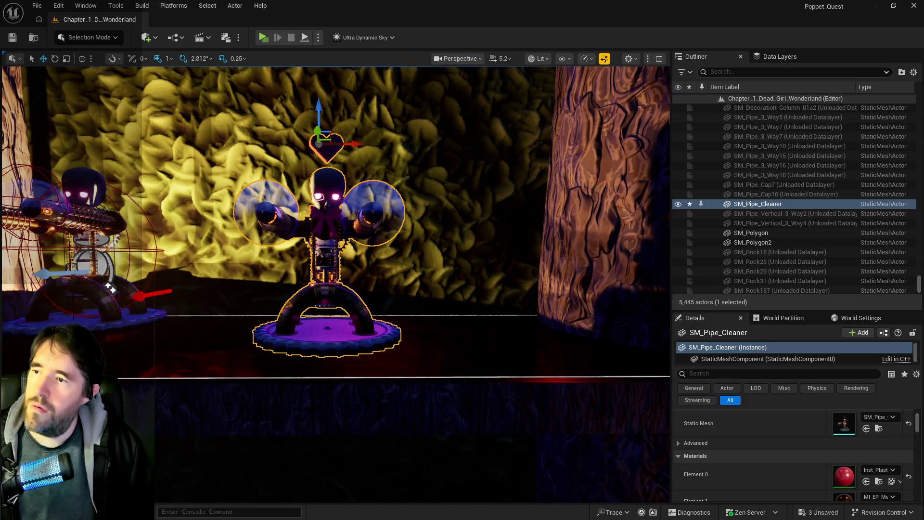
pyautogui.scroll(-3, 110, 288)
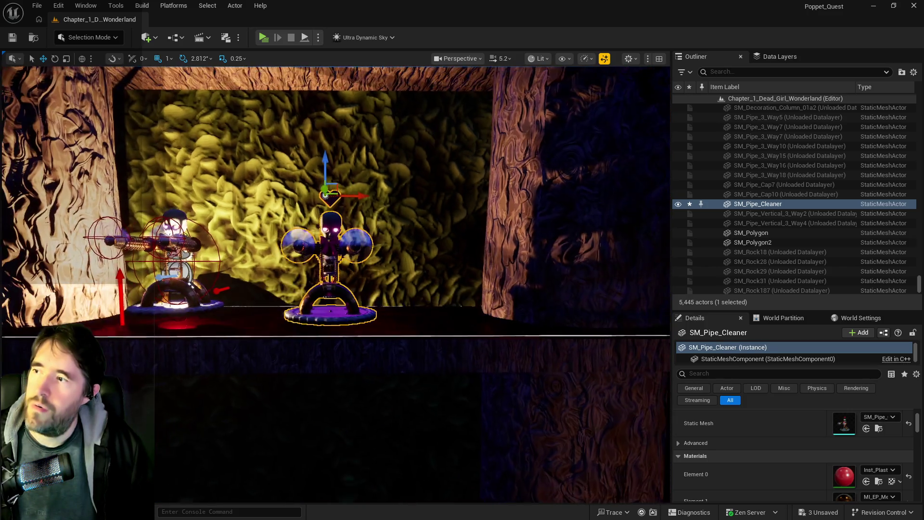
pyautogui.scroll(2, 110, 288)
pyautogui.scroll(-5, 336, 284)
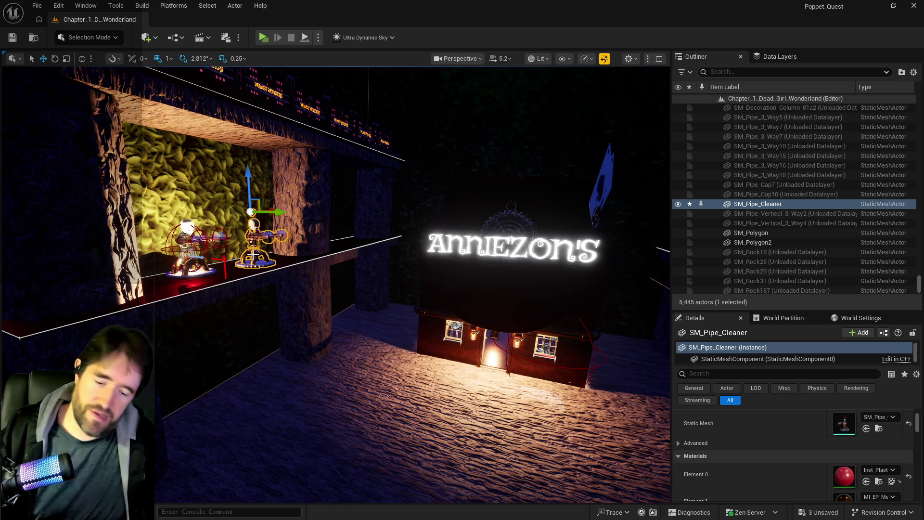
pyautogui.press('Delete')
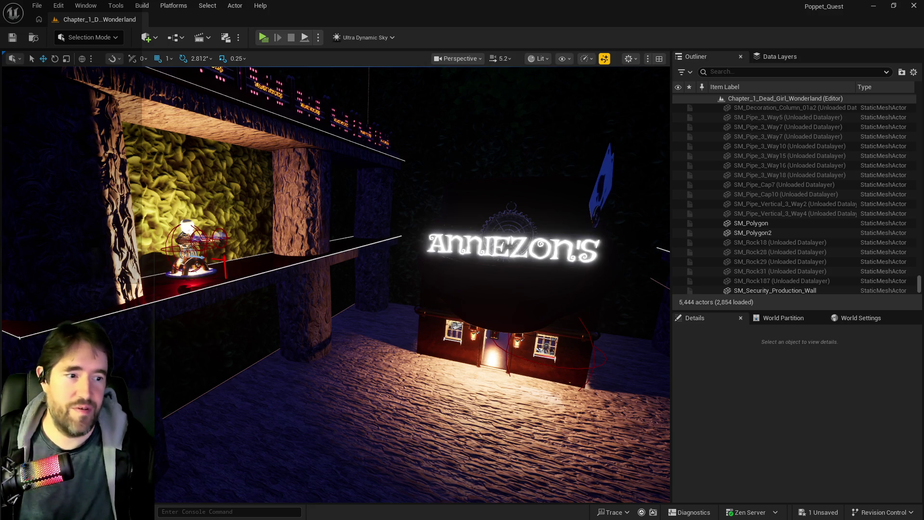
# Save the level, select BP_Pipe_Cleaner, and exclude the SM_Heart (Lovers Heart) part from the merge
pyautogui.hotkey('ctrl', 's')
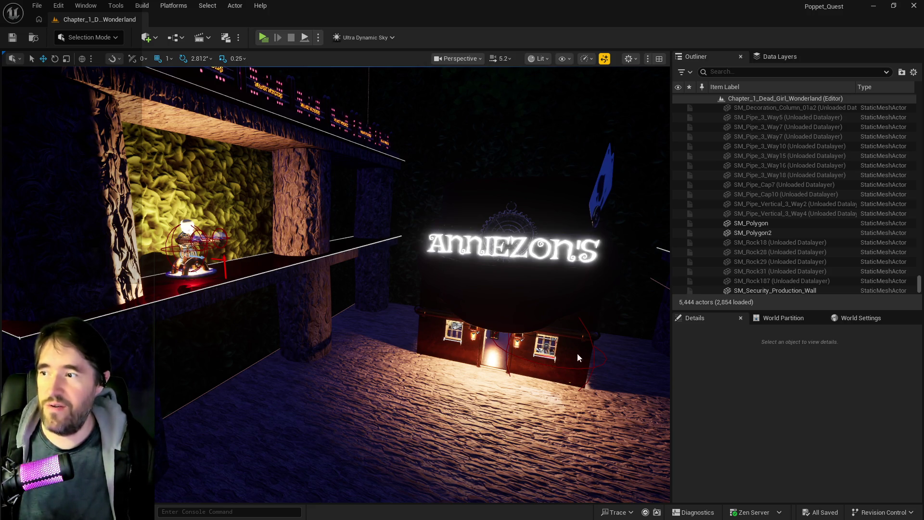
pyautogui.press('Up')
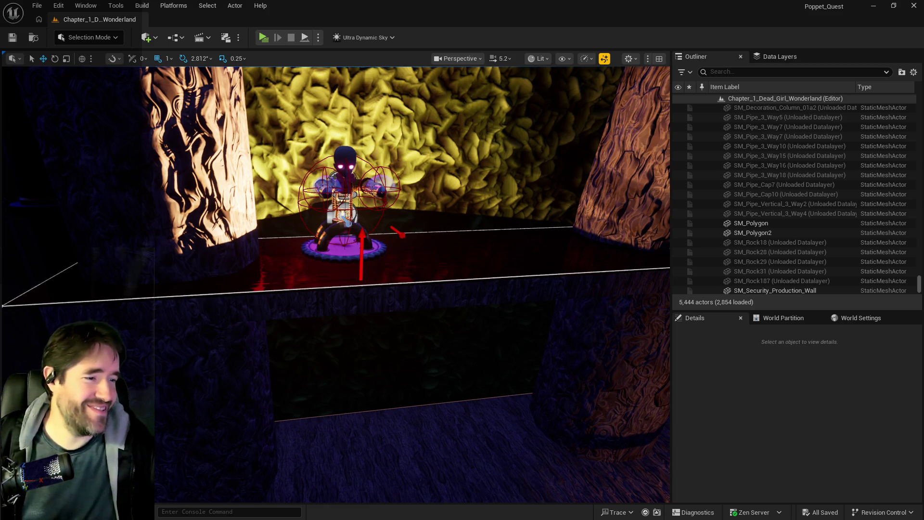
pyautogui.click(353, 213)
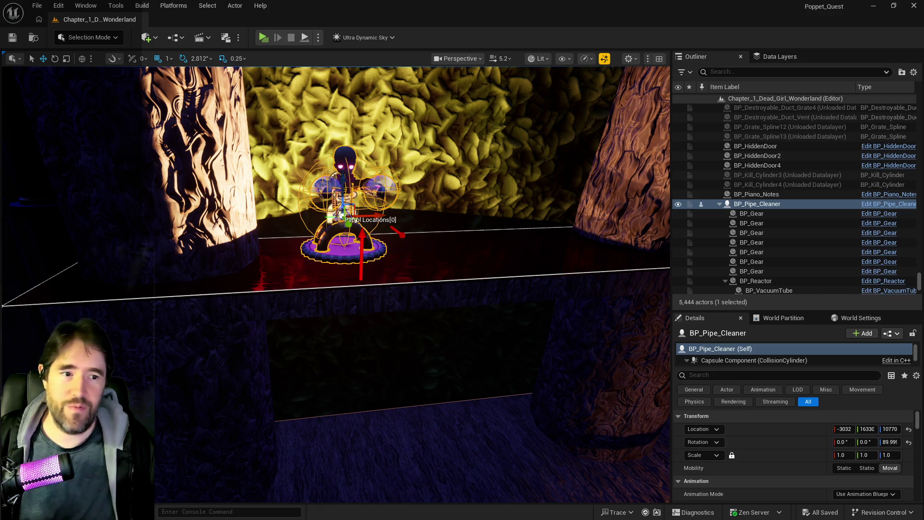
pyautogui.moveTo(606, 102); pyautogui.dragTo(574, 120)
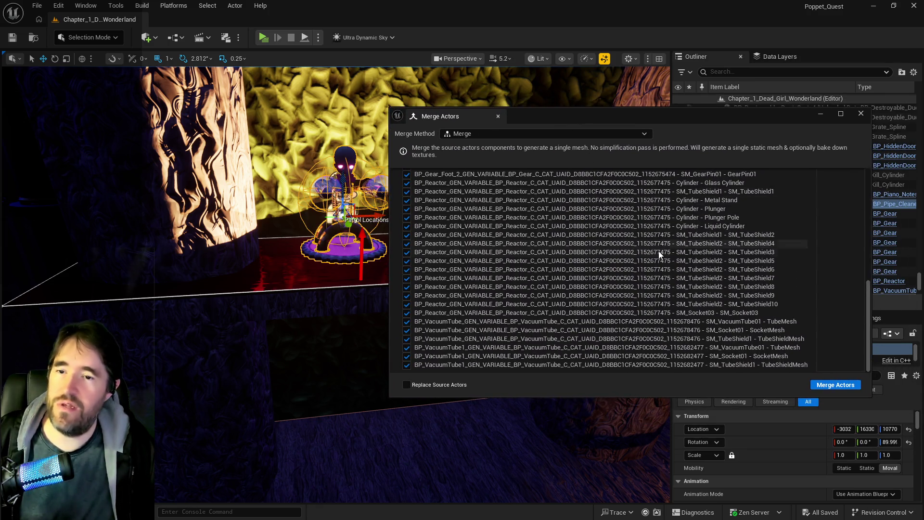
pyautogui.scroll(10, 660, 254)
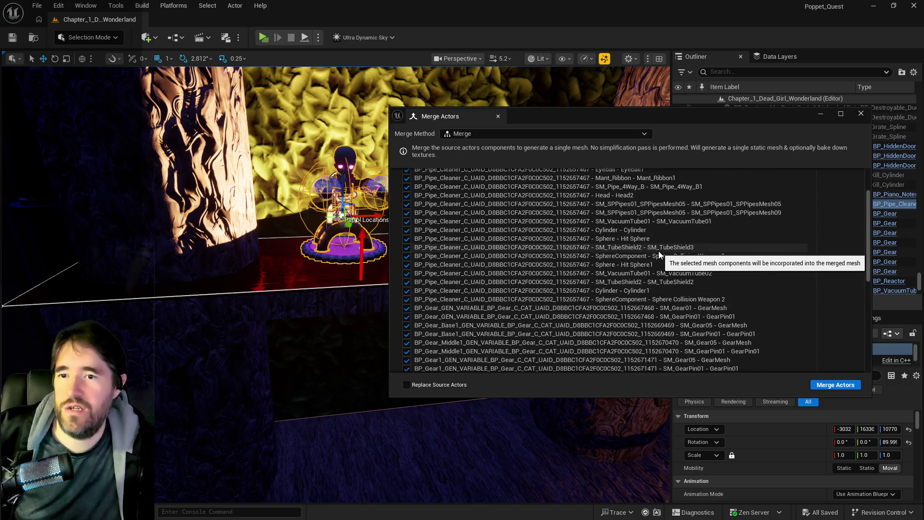
pyautogui.scroll(3, 659, 250)
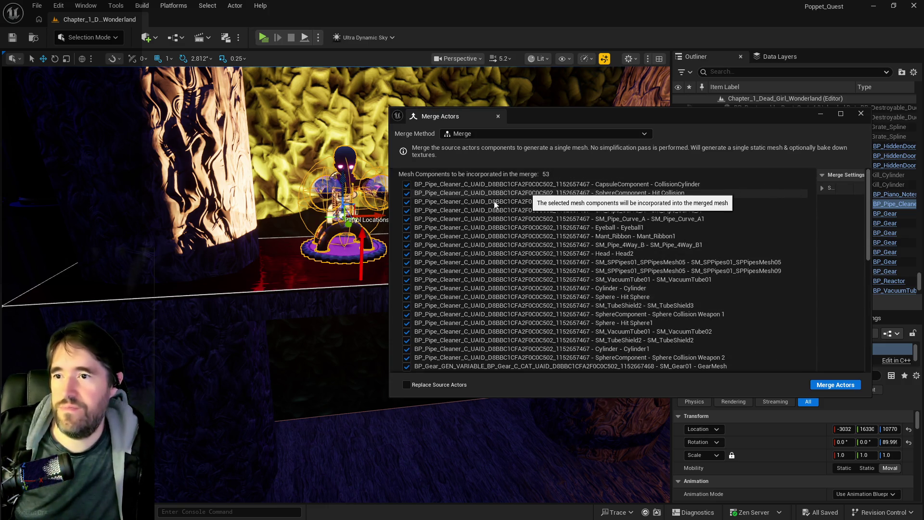
pyautogui.click(407, 202)
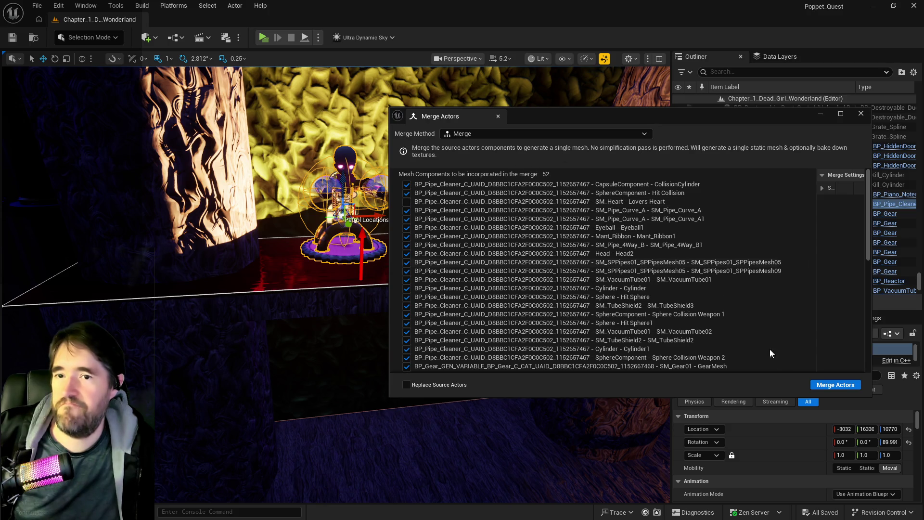
# Merge and save the mesh as Pipe_Cleaner in 2DSideScrollerBP/Enemies
pyautogui.click(835, 384)
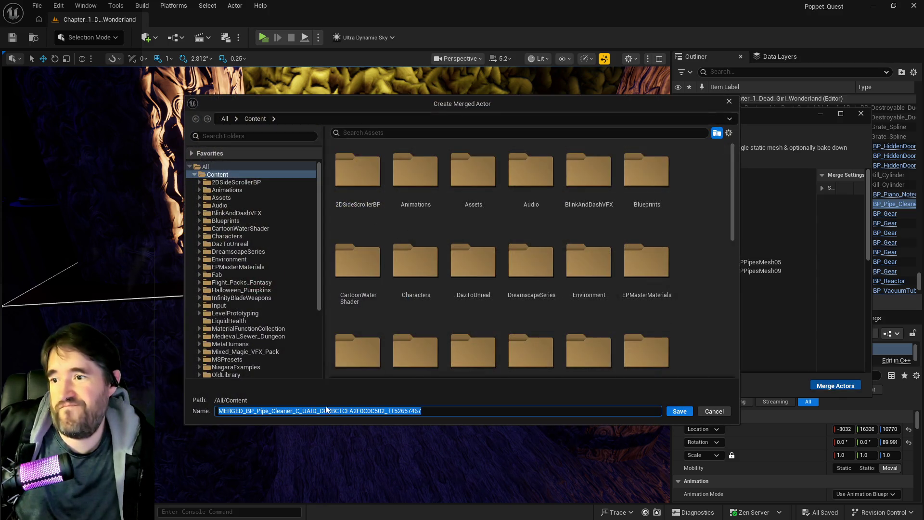
pyautogui.click(199, 182)
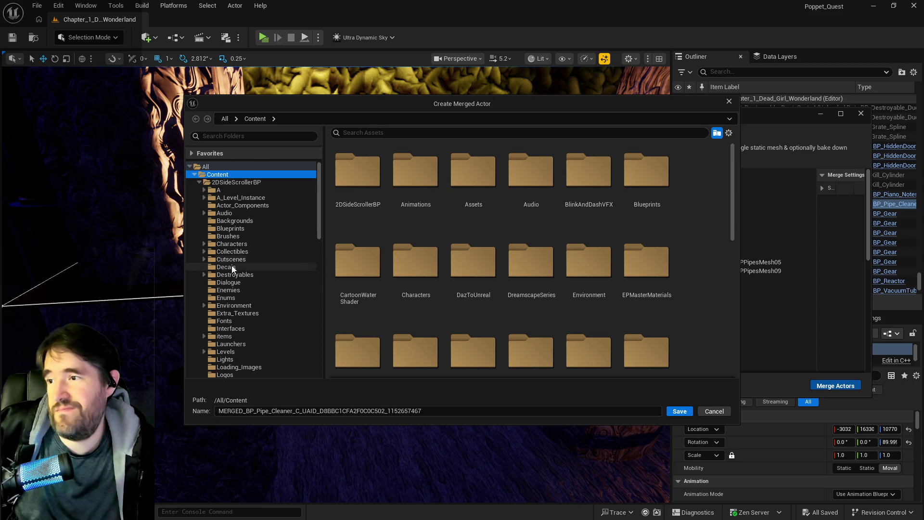
pyautogui.click(234, 290)
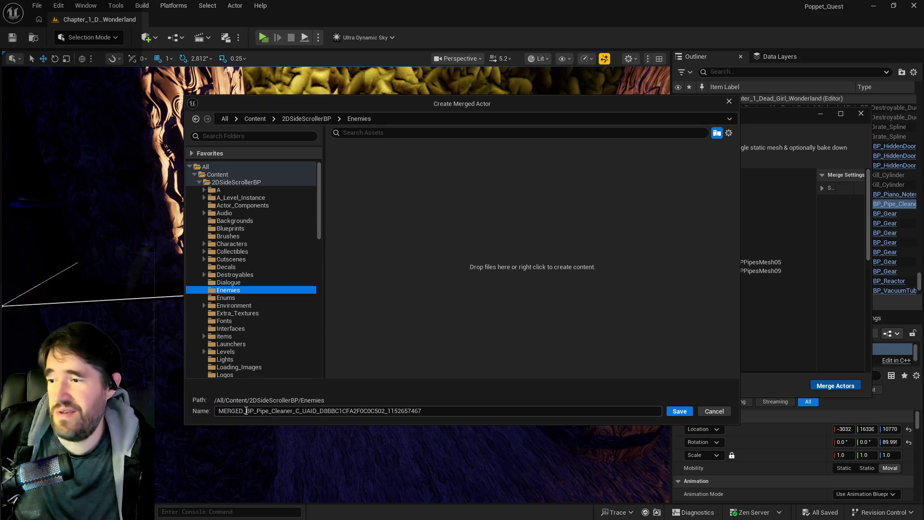
pyautogui.moveTo(256, 410); pyautogui.dragTo(218, 411)
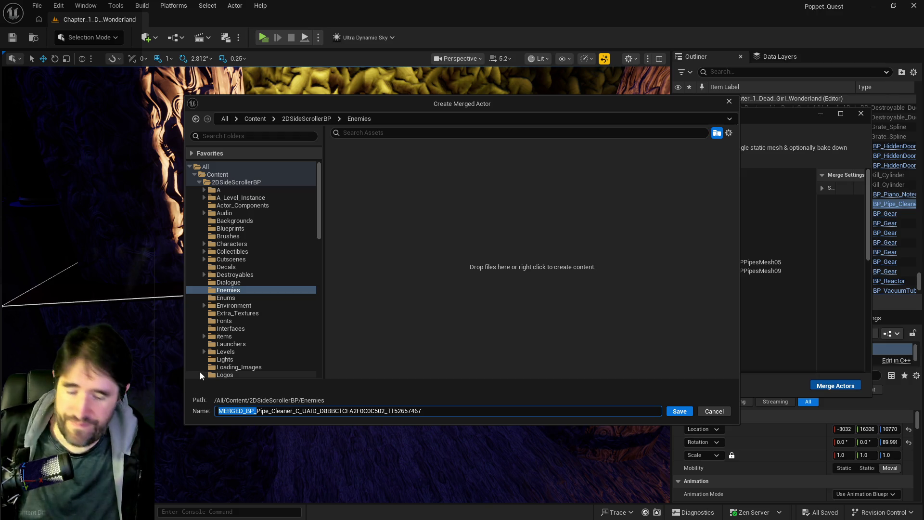
pyautogui.press('BackSpace')
pyautogui.moveTo(255, 411); pyautogui.dragTo(443, 479)
pyautogui.press('BackSpace')
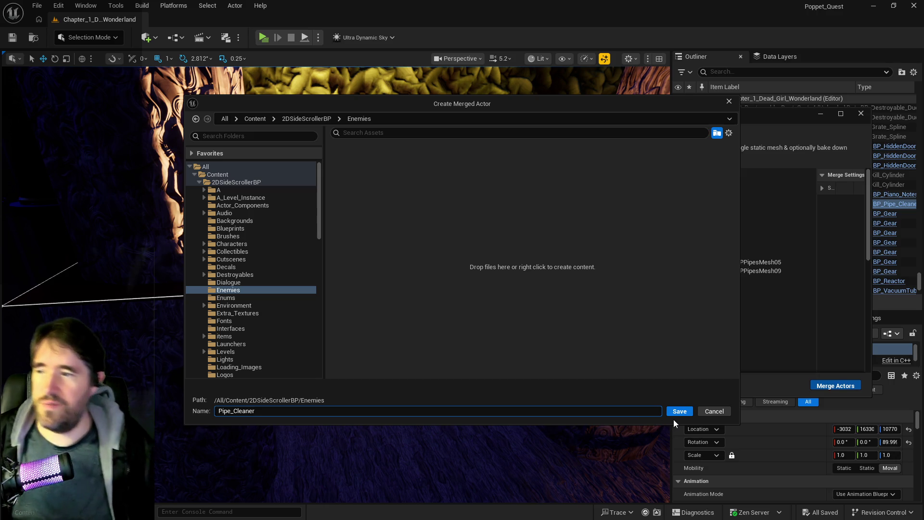
pyautogui.click(672, 414)
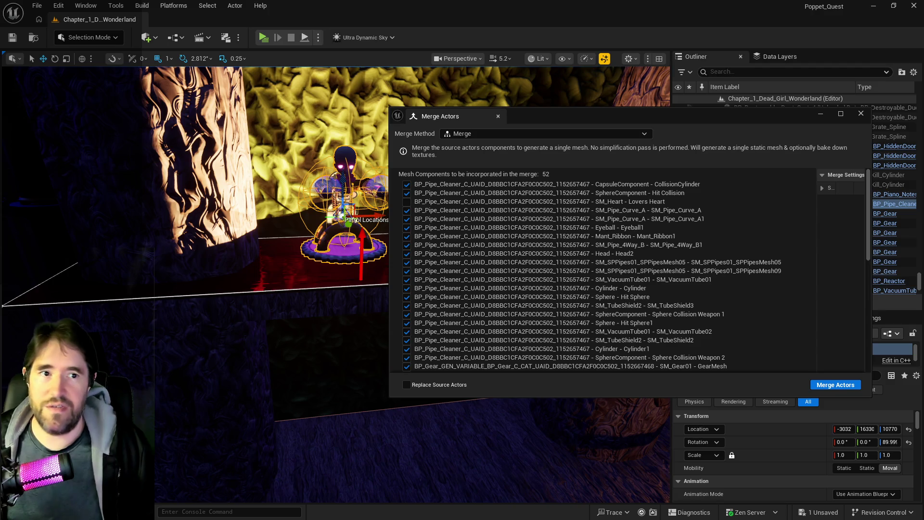
# Close the merge settings, save the level, and raise the new SM_Pipe_Cleaner onto the ledge
pyautogui.click(861, 116)
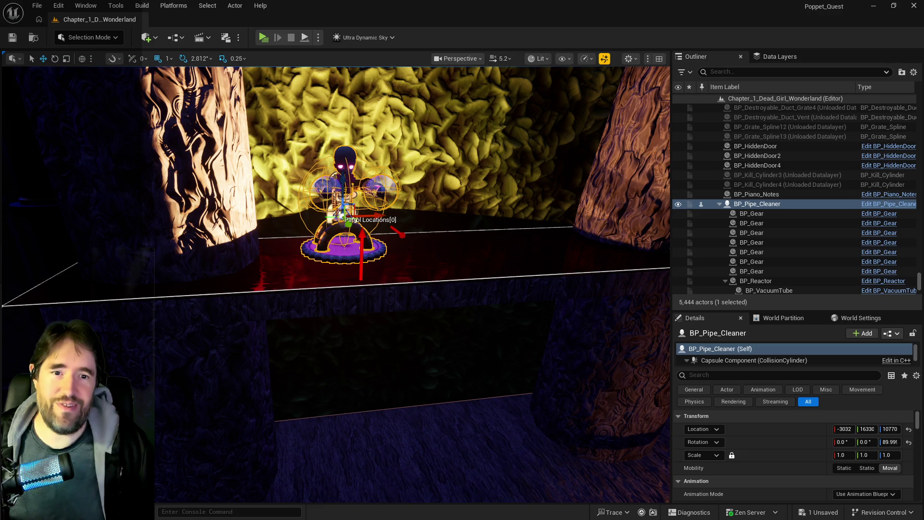
pyautogui.hotkey('ctrl', 's')
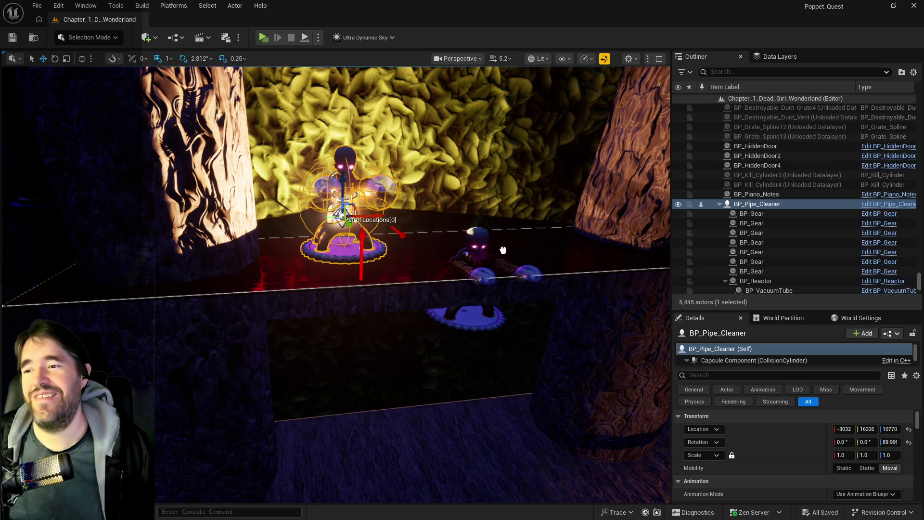
pyautogui.click(481, 240)
pyautogui.moveTo(459, 235)
pyautogui.mouseDown()
pyautogui.moveTo(488, 144)
pyautogui.moveTo(491, 169)
pyautogui.mouseUp()
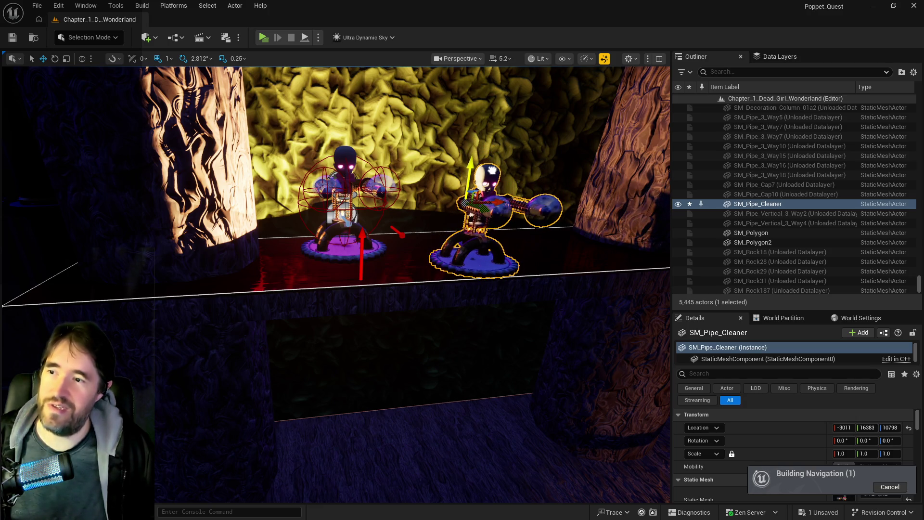
# Delete the original BP_Pipe_Cleaner and slide SM_Pipe_Cleaner left into its place
pyautogui.click(354, 215)
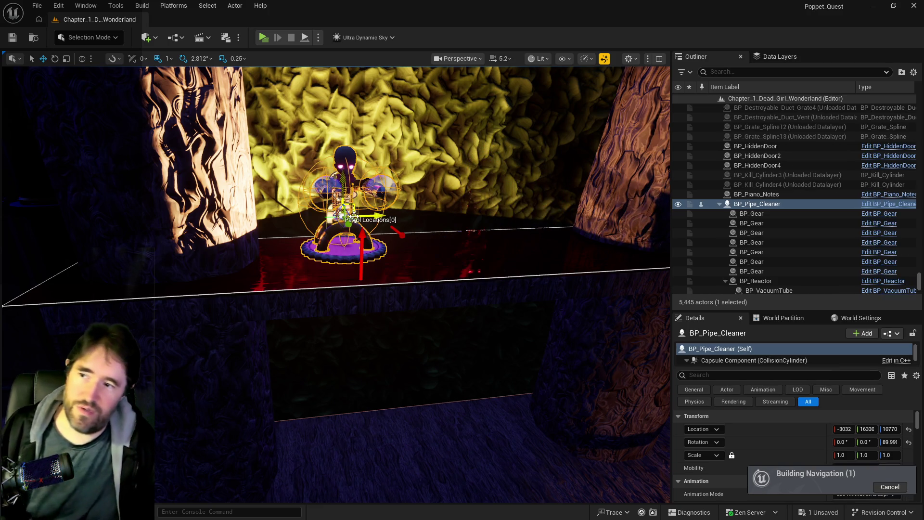
pyautogui.press('Delete')
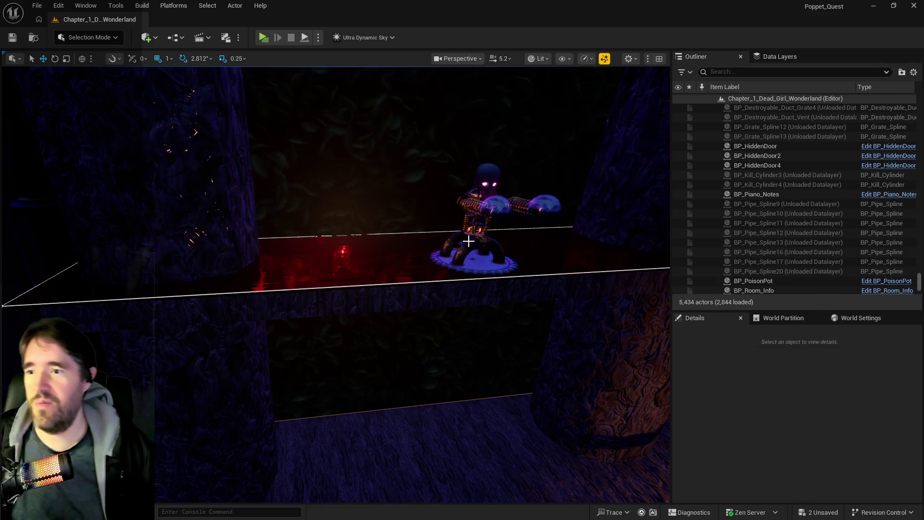
pyautogui.click(470, 247)
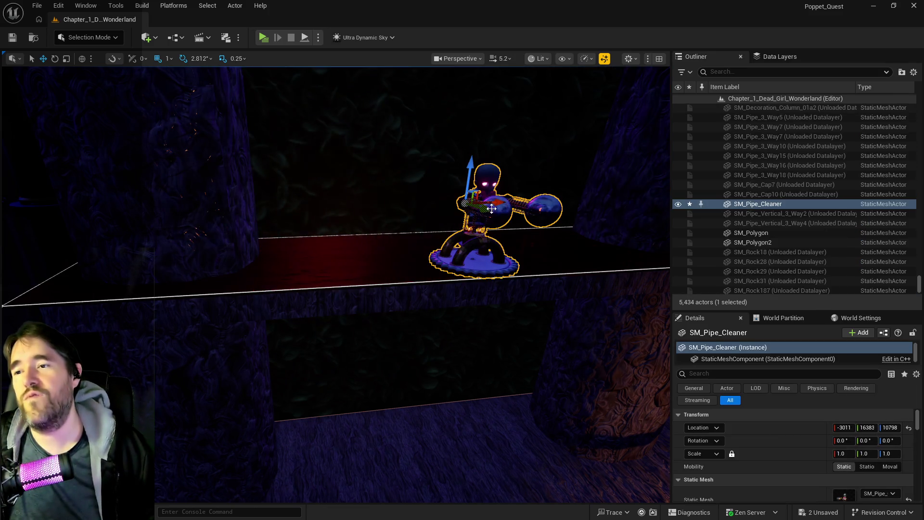
pyautogui.moveTo(454, 213); pyautogui.dragTo(392, 213)
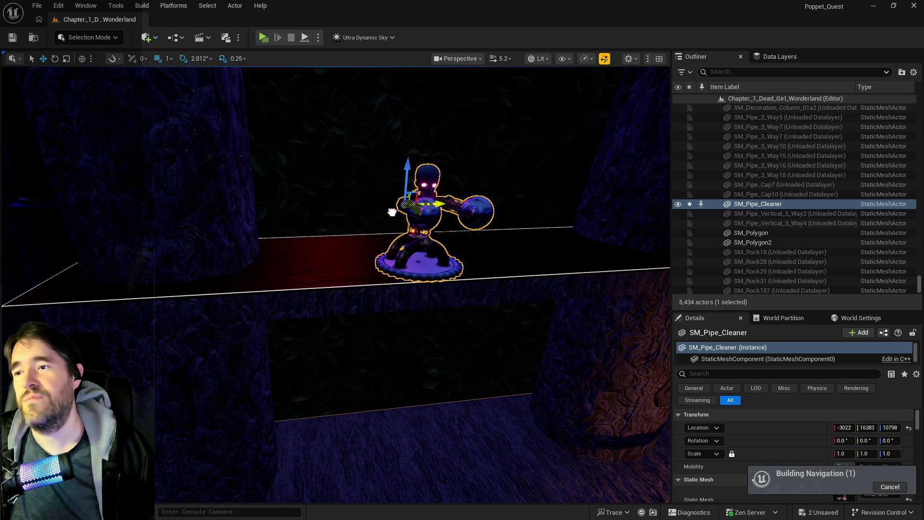
# Filter the Outliner for 'nav' and delete the NavMeshBoundsVolume
pyautogui.click(743, 71)
pyautogui.write('nav')
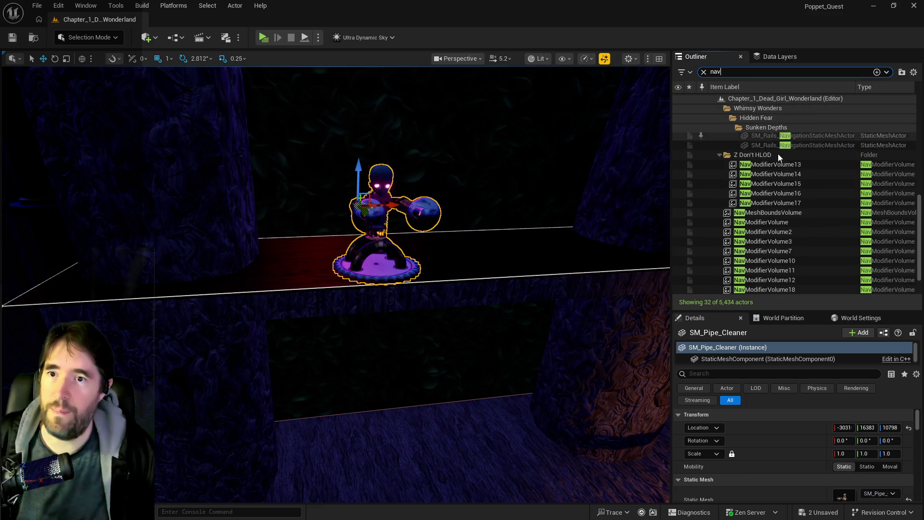
pyautogui.click(770, 213)
pyautogui.press('Delete')
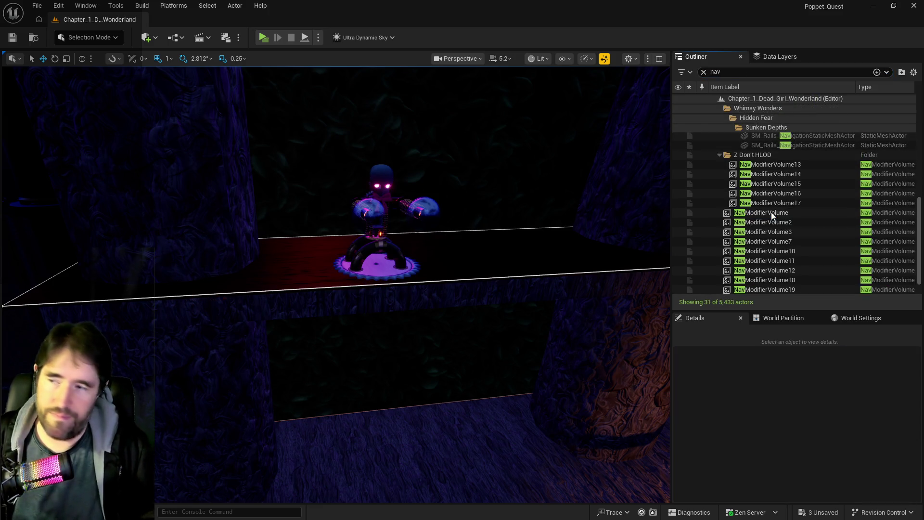
pyautogui.moveTo(425, 318)
pyautogui.mouseDown()
pyautogui.moveTo(404, 269)
pyautogui.moveTo(455, 272)
pyautogui.moveTo(431, 273)
pyautogui.mouseUp()
pyautogui.click(455, 272)
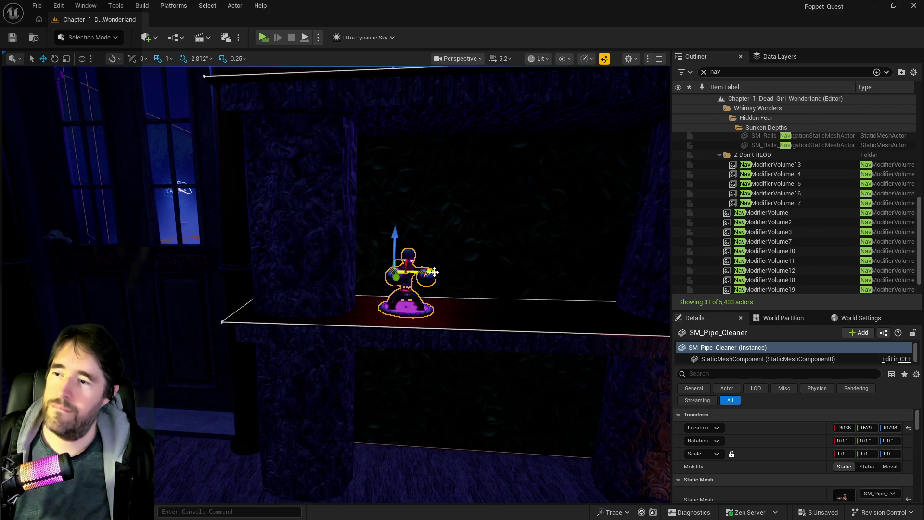
# Duplicate SM_Pipe_Cleaner twice along the ledge, then select all three figures
pyautogui.click(445, 280)
pyautogui.press('f')
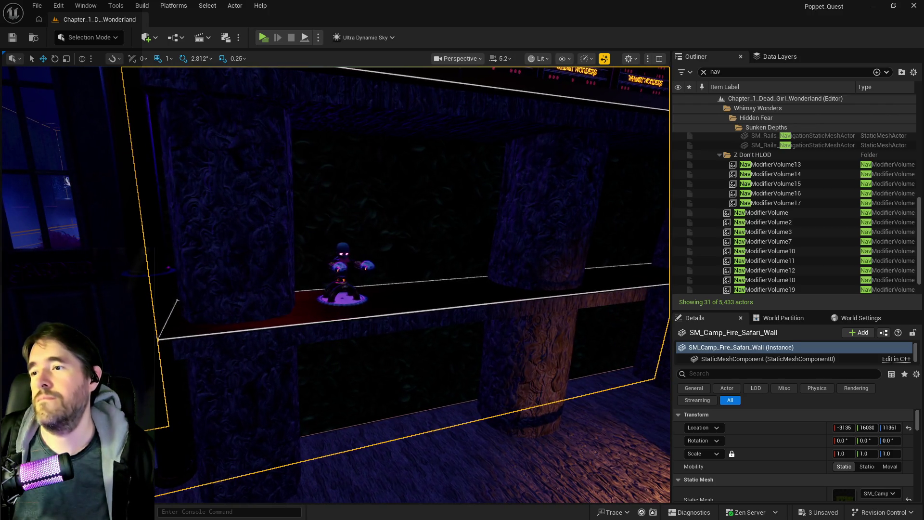
pyautogui.click(338, 268)
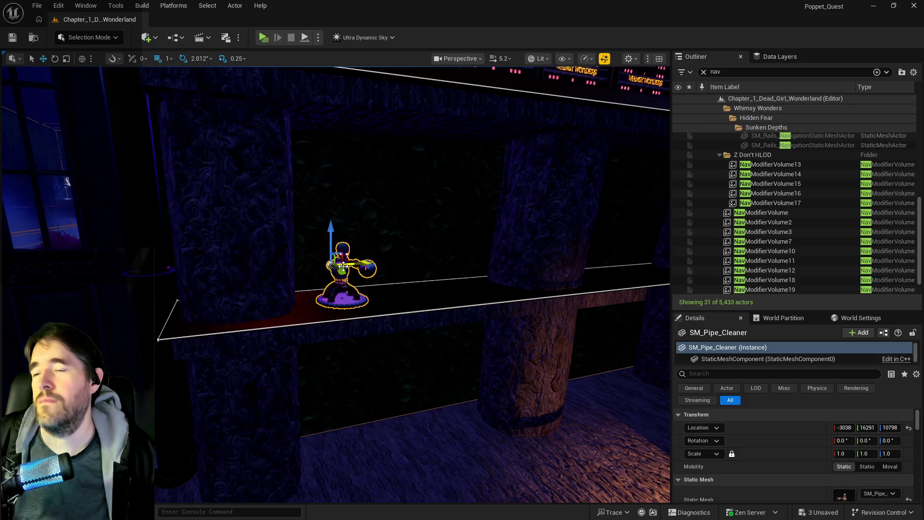
pyautogui.moveTo(362, 262); pyautogui.dragTo(431, 264)
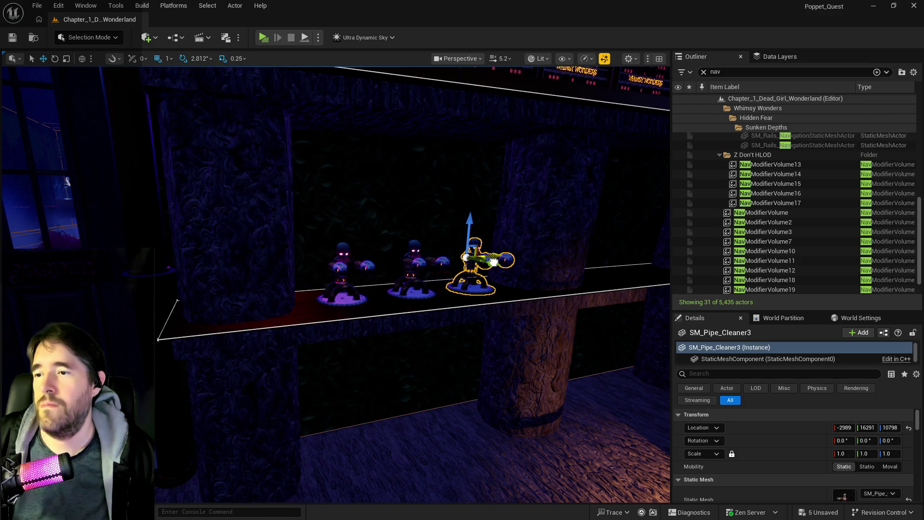
pyautogui.moveTo(506, 295); pyautogui.dragTo(506, 295)
pyautogui.moveTo(384, 243); pyautogui.dragTo(384, 242)
pyautogui.keyDown('ctrl'); pyautogui.click(384, 243); pyautogui.keyUp('ctrl')
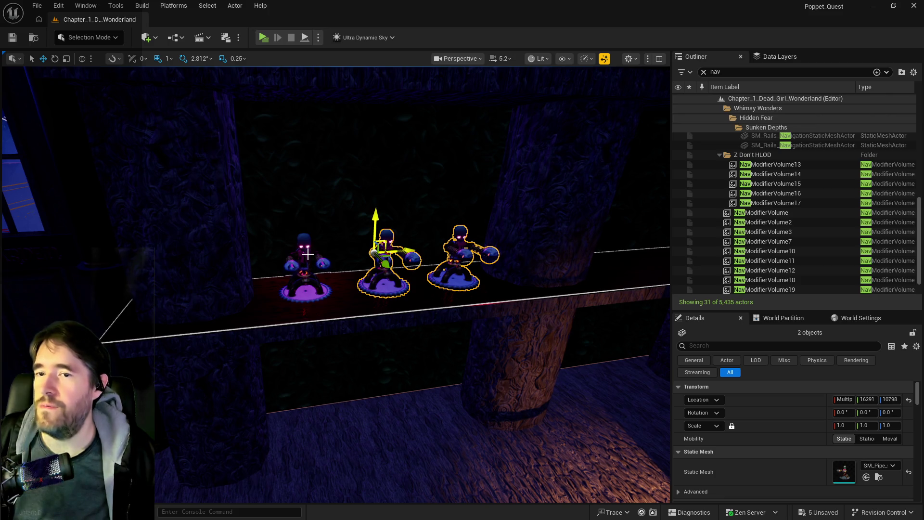
pyautogui.keyDown('ctrl'); pyautogui.click(309, 254); pyautogui.keyUp('ctrl')
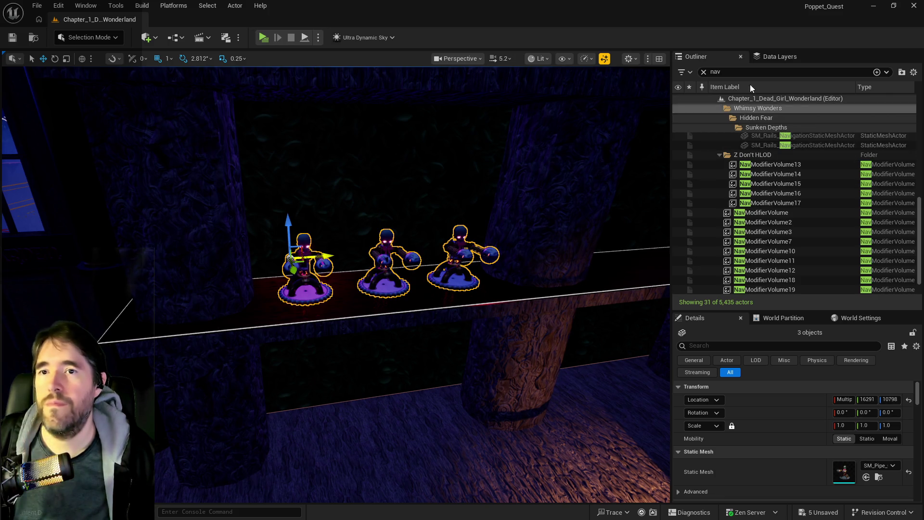
# Move the three SM_Pipe_Cleaner actors into The Camp Site folder via a 'camp' search
pyautogui.click(704, 72)
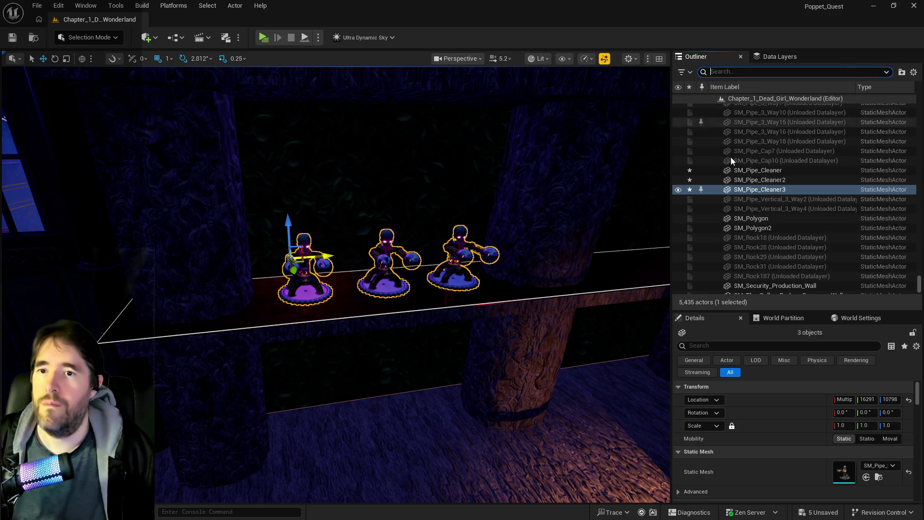
pyautogui.keyDown('shift'); pyautogui.click(746, 170); pyautogui.keyUp('shift')
pyautogui.click(744, 188)
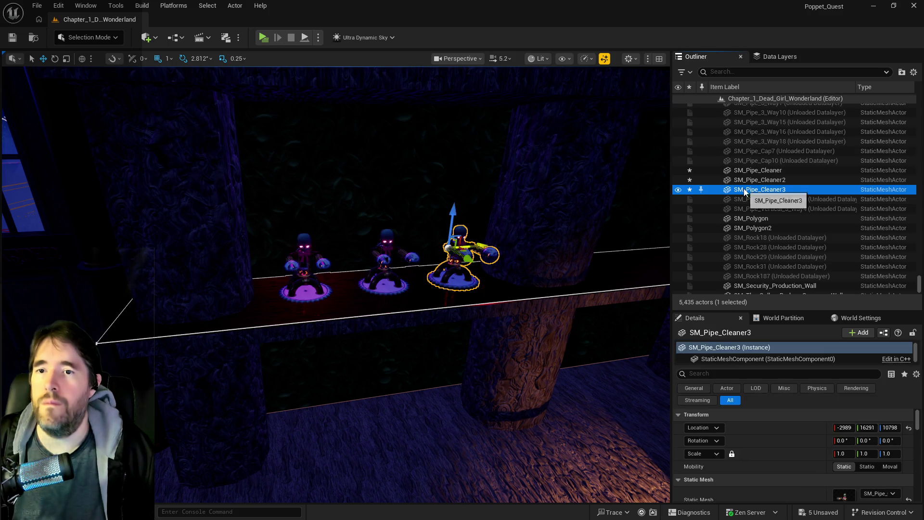
pyautogui.keyDown('shift'); pyautogui.click(741, 170); pyautogui.keyUp('shift')
pyautogui.rightClick(741, 170)
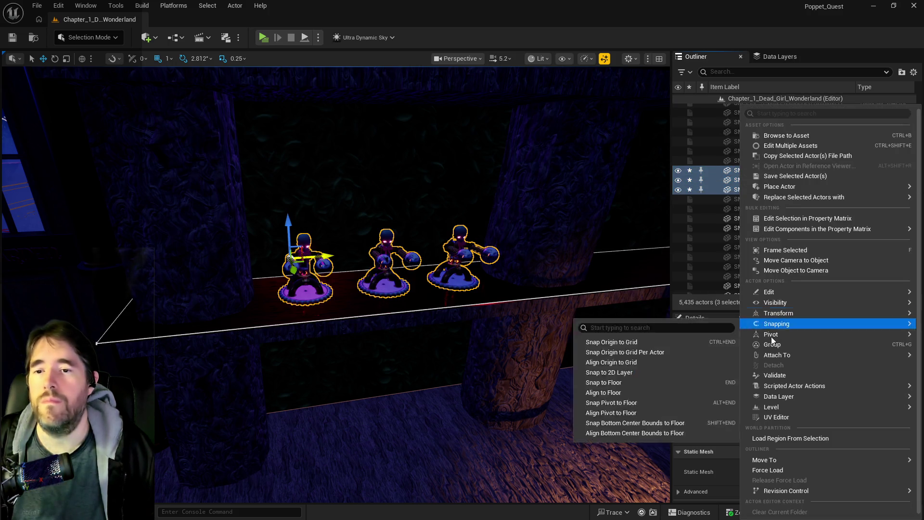
pyautogui.moveTo(770, 461)
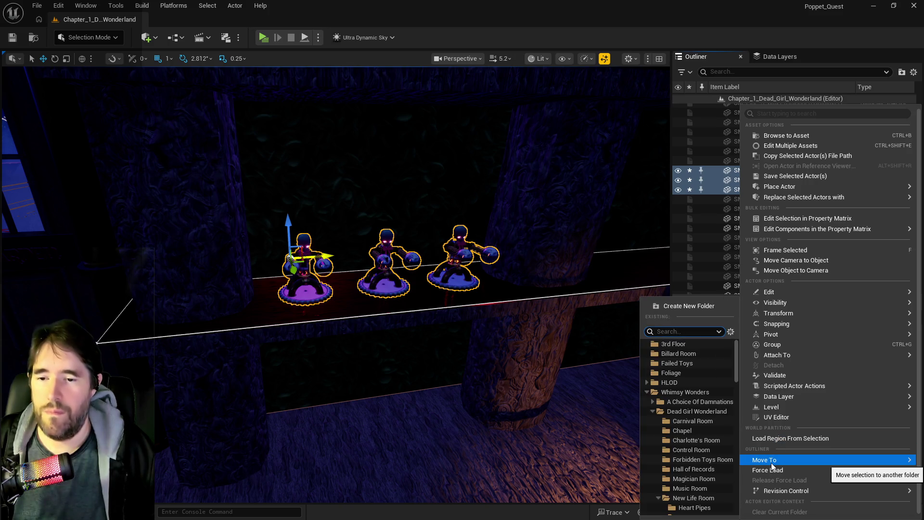
pyautogui.write('camp')
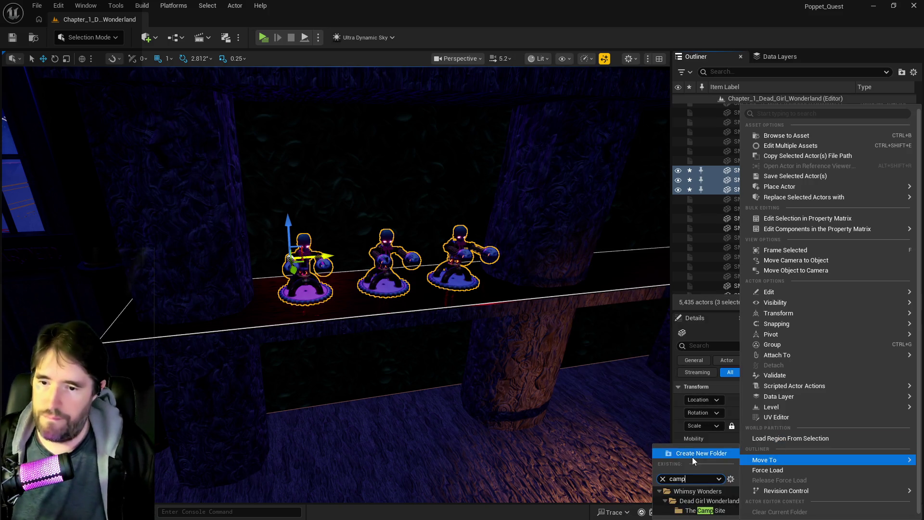
pyautogui.click(693, 510)
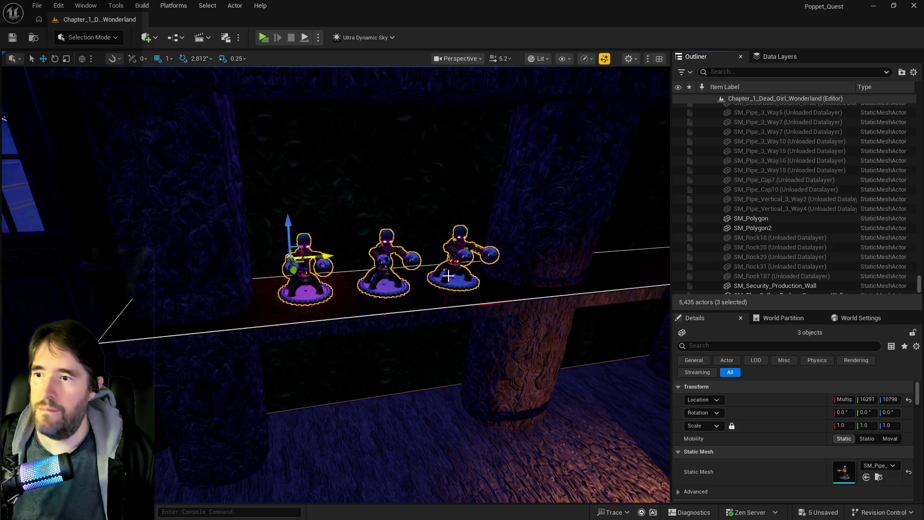
# Rename The Camp Site folder to Creepy Curios, save all, and reselect the puppets
pyautogui.click(713, 202)
pyautogui.scroll(2, 750, 206)
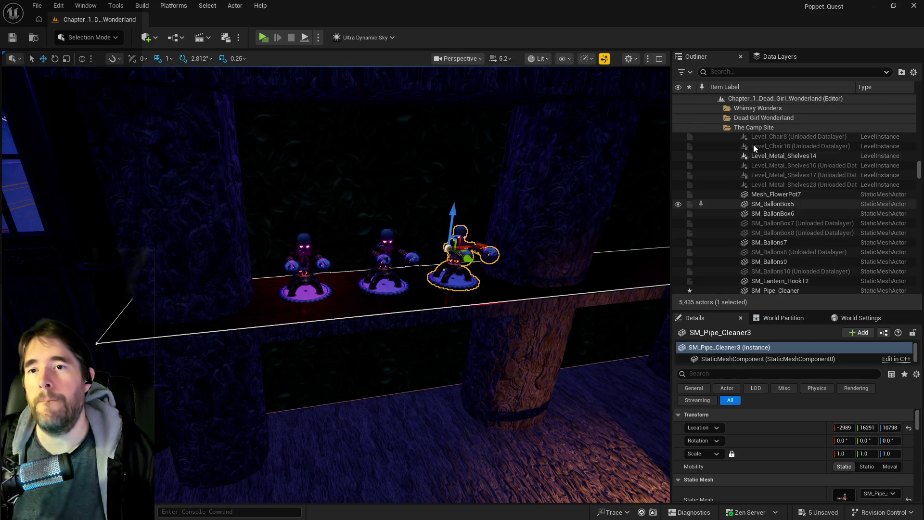
pyautogui.click(756, 129)
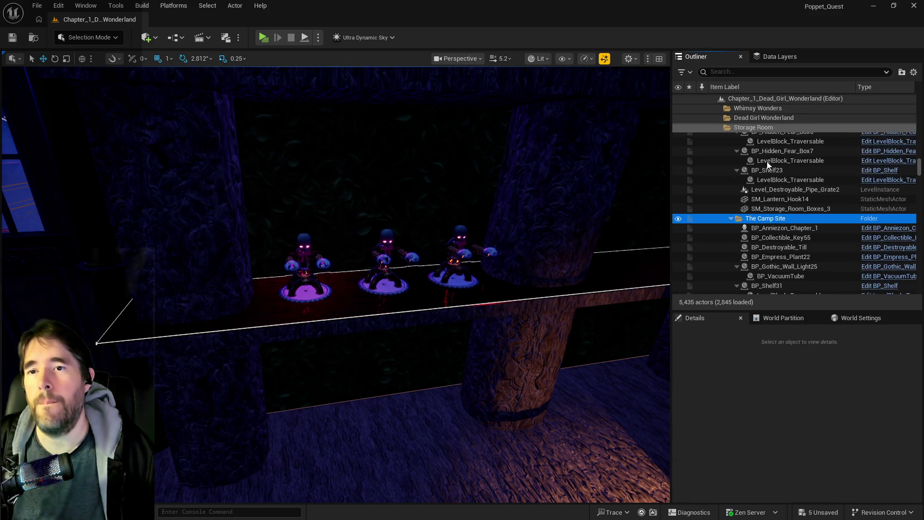
pyautogui.click(759, 219)
pyautogui.write('Creepy Curio')
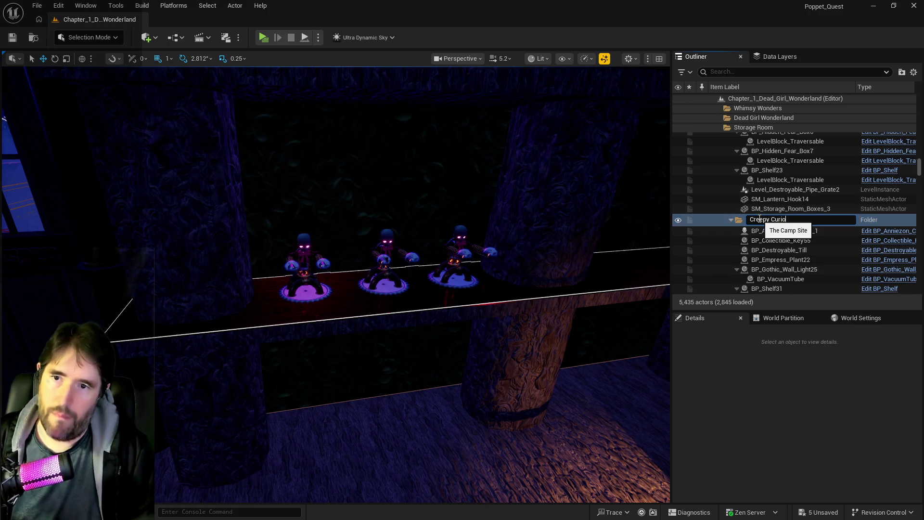
pyautogui.write('s')
pyautogui.press('Return')
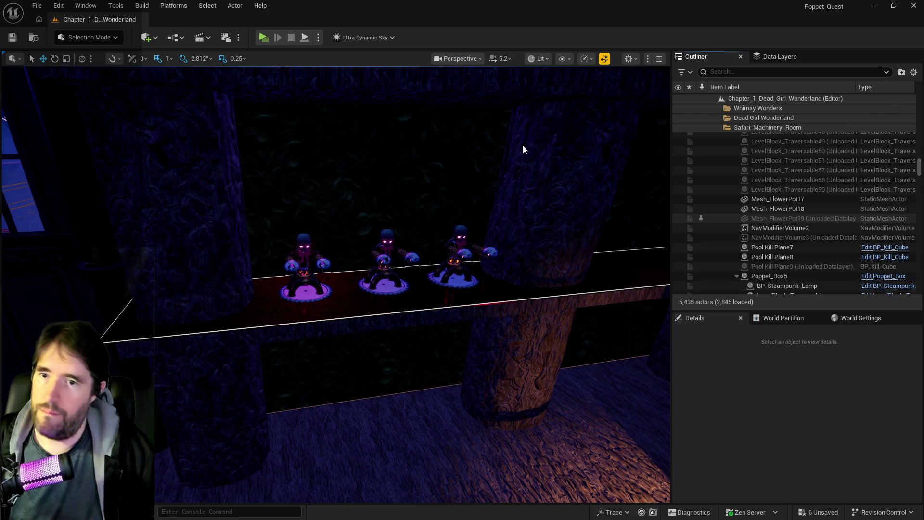
pyautogui.click(14, 38)
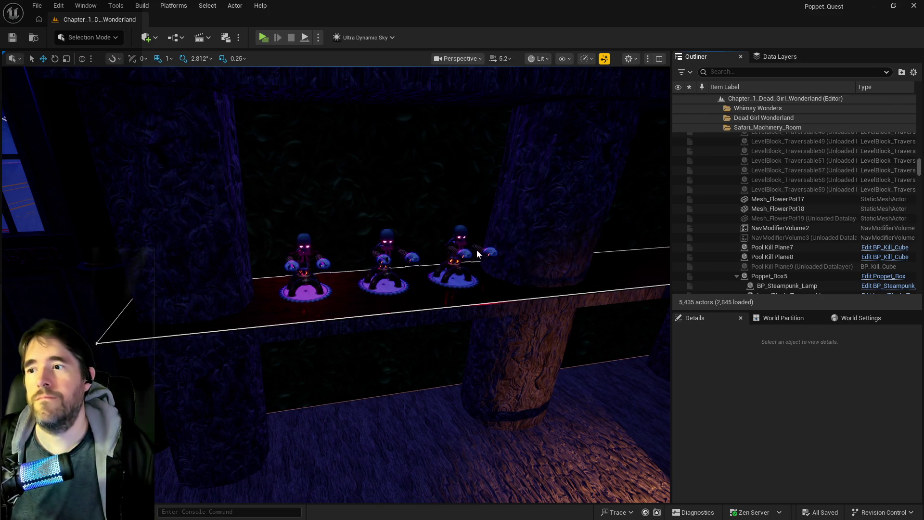
pyautogui.click(458, 250)
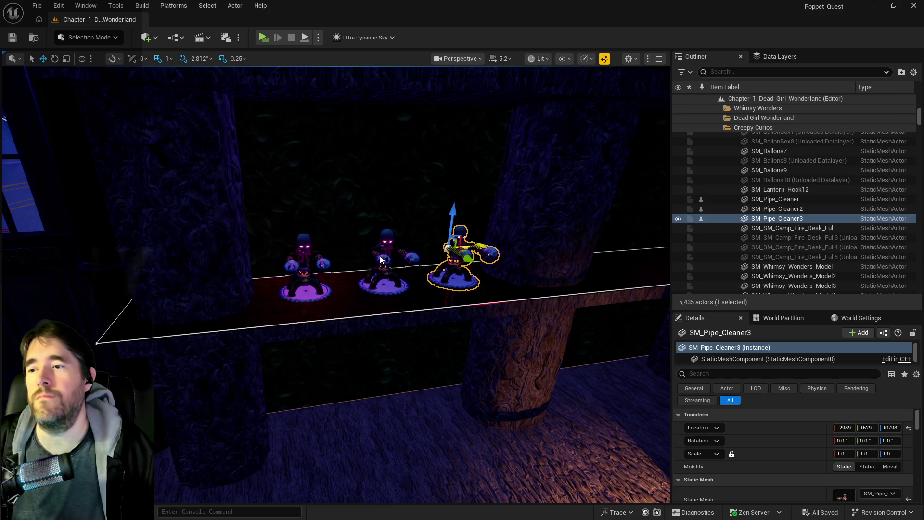
pyautogui.keyDown('ctrl'); pyautogui.click(311, 260); pyautogui.keyUp('ctrl')
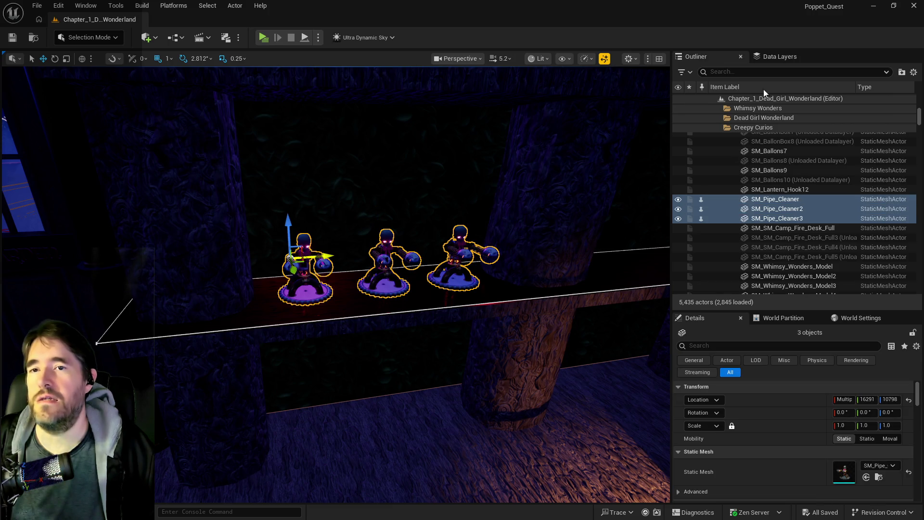
# Add the selected puppets to the DL_C1_The_Camp_Site data layer and save all
pyautogui.click(781, 57)
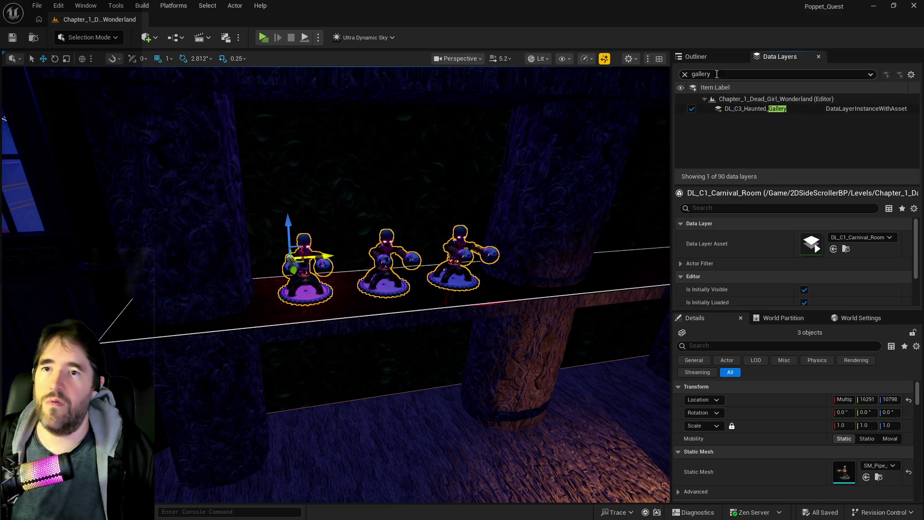
pyautogui.write('camp')
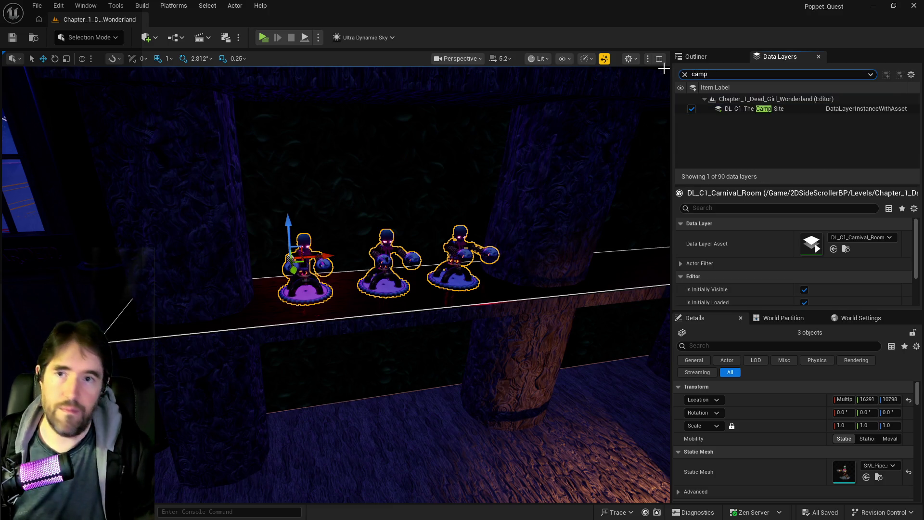
pyautogui.click(738, 109)
pyautogui.rightClick(738, 108)
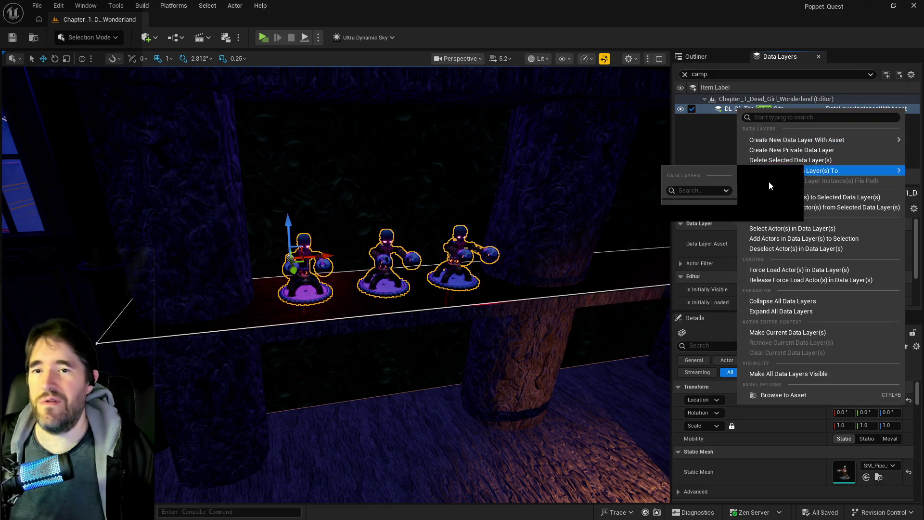
pyautogui.click(767, 197)
pyautogui.click(14, 40)
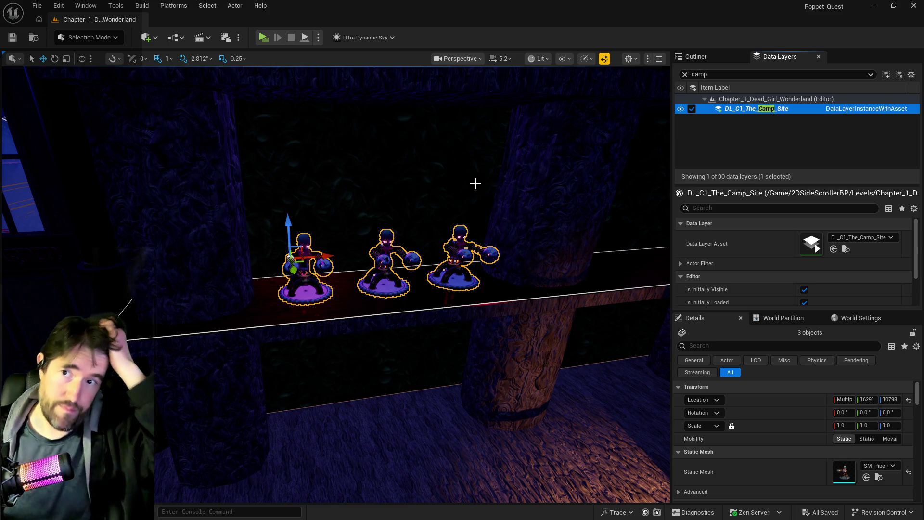
# Select all 138 actors in DL_C1_The_Camp_Site and frame them in the viewport
pyautogui.rightClick(770, 110)
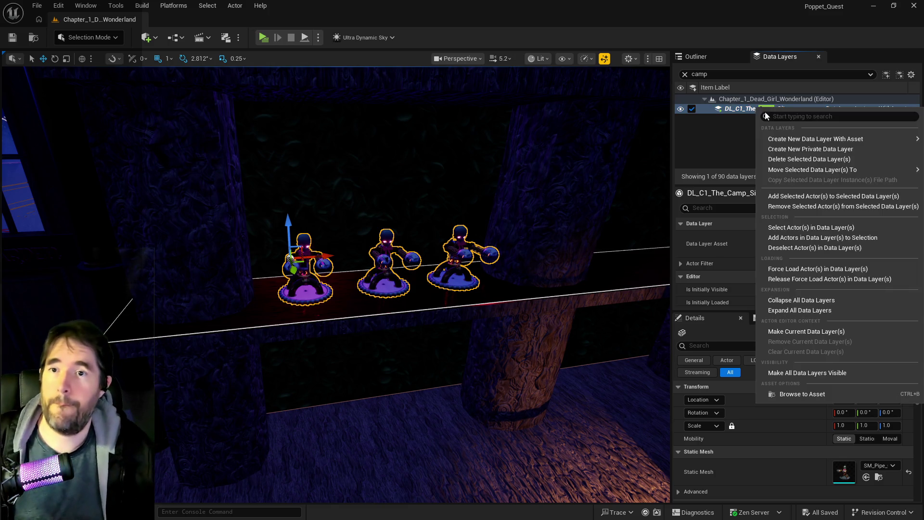
pyautogui.click(784, 228)
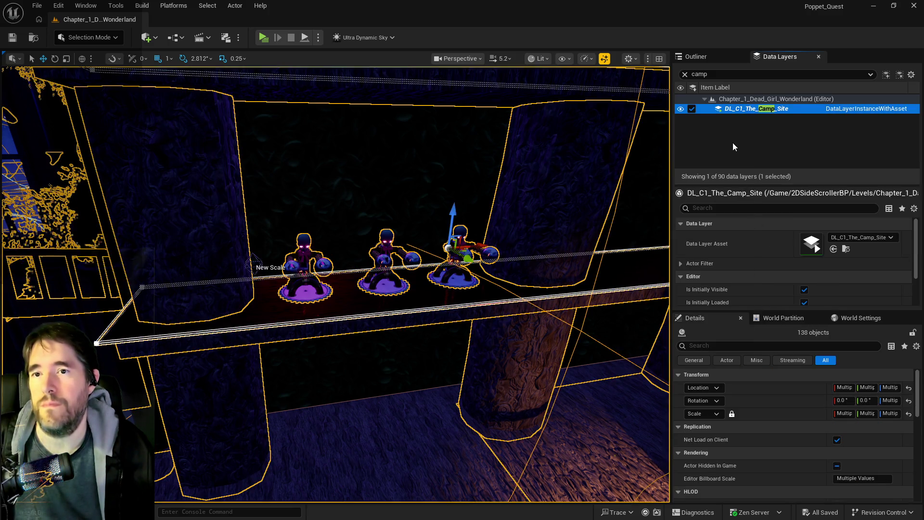
pyautogui.press('f')
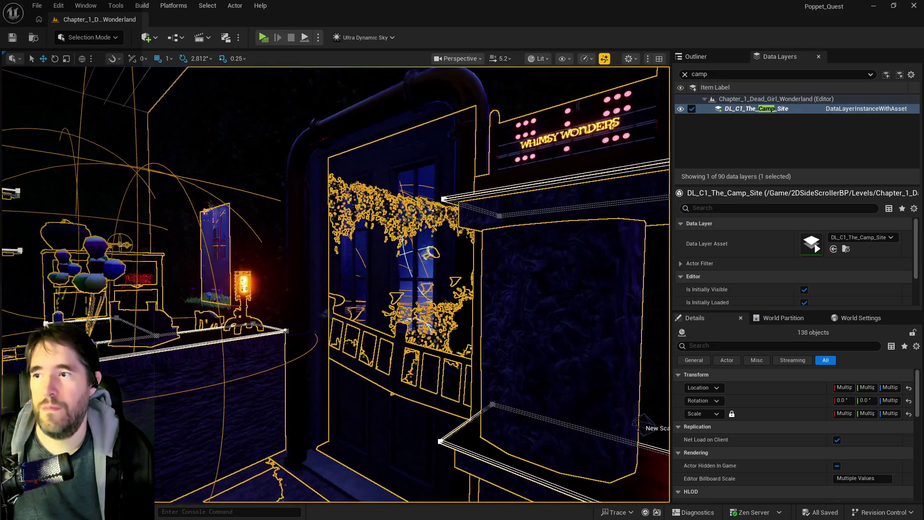
pyautogui.moveTo(445, 176)
pyautogui.mouseDown()
pyautogui.moveTo(405, 192)
pyautogui.moveTo(361, 192)
pyautogui.mouseUp()
# Clear the data layer filter and bring up the menu for creating a new data layer
pyautogui.click(686, 75)
pyautogui.rightClick(741, 88)
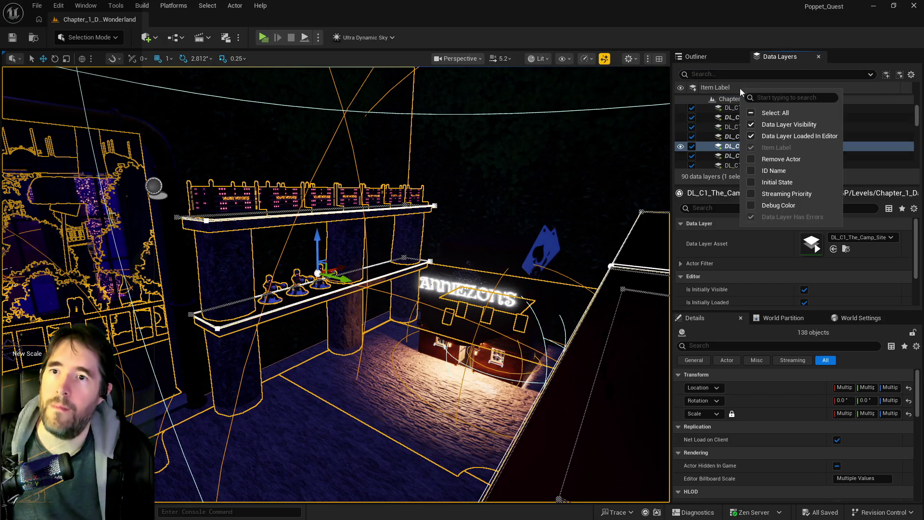
pyautogui.rightClick(723, 99)
pyautogui.moveTo(751, 131)
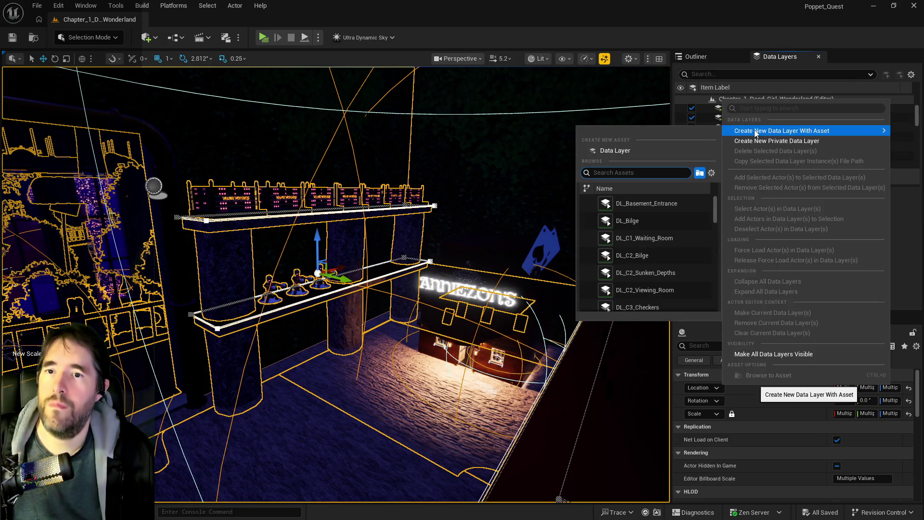
# Create the DL_C1_Creepy_Curios data layer asset in Levels/Chapter_1_Data_Layers
pyautogui.click(605, 151)
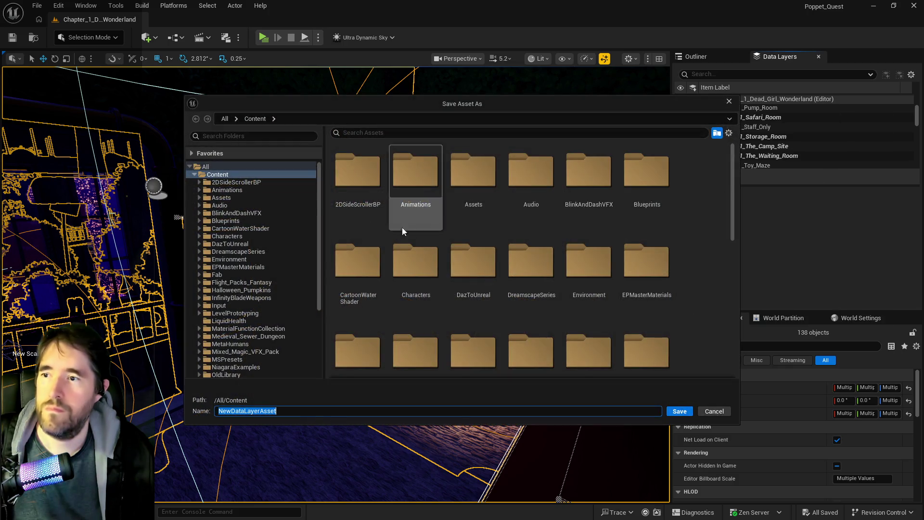
pyautogui.click(198, 183)
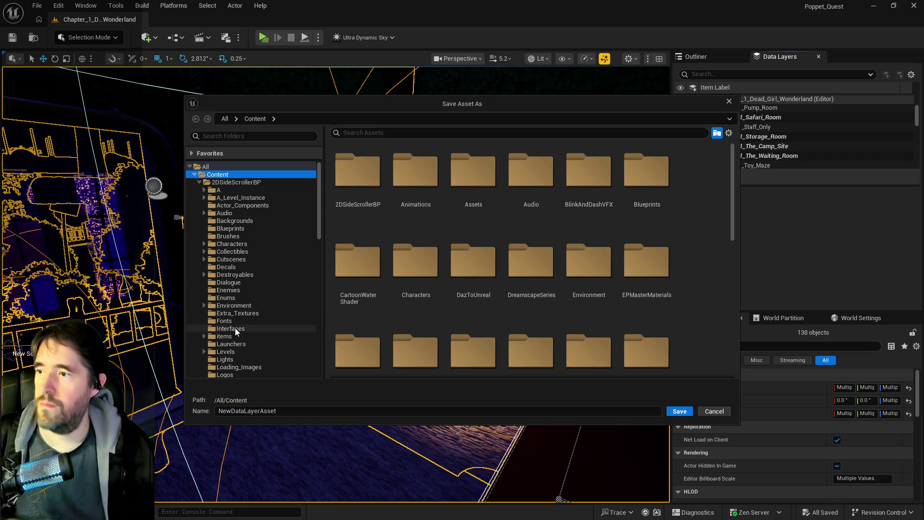
pyautogui.scroll(-1, 235, 328)
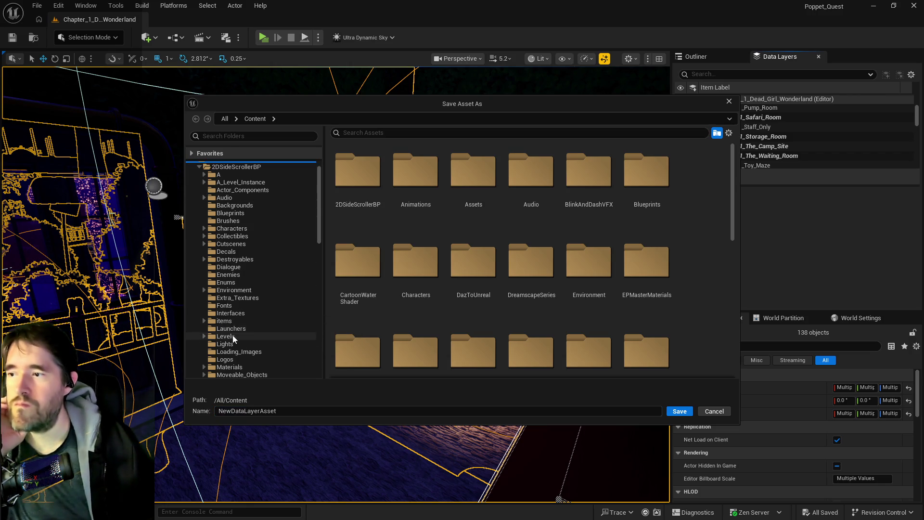
pyautogui.click(238, 336)
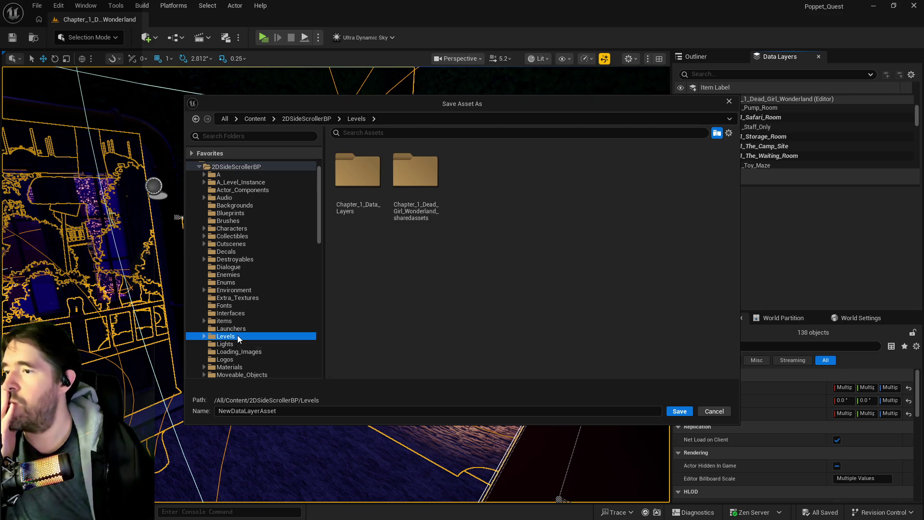
pyautogui.doubleClick(363, 195)
pyautogui.click(220, 408)
pyautogui.write('DL_C1_Creepy_Curios')
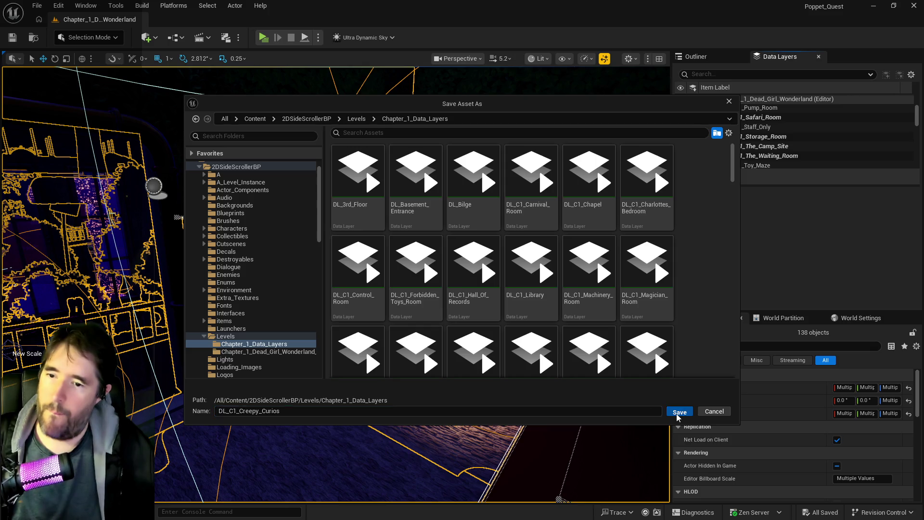
pyautogui.click(678, 413)
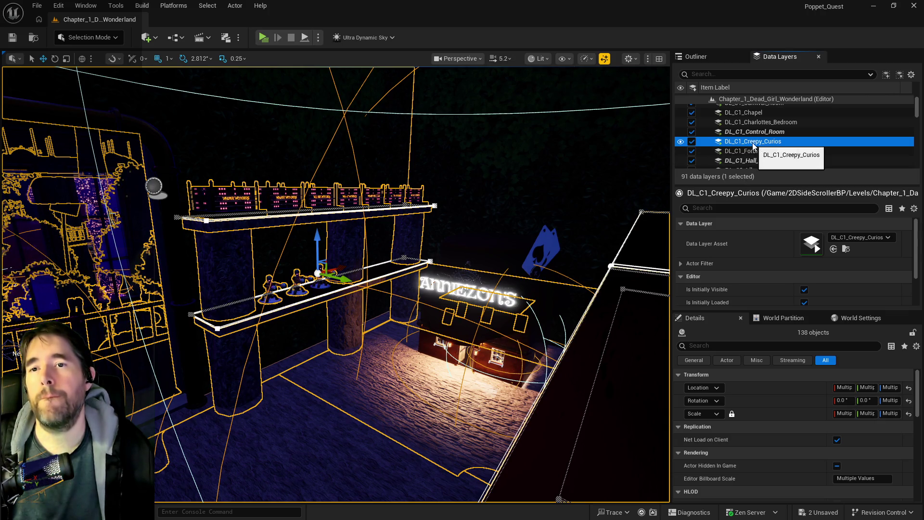
# Add the selected actors to DL_C1_Creepy_Curios, then filter 'camp' and select DL_C1_The_Camp_Site
pyautogui.rightClick(754, 146)
pyautogui.click(779, 227)
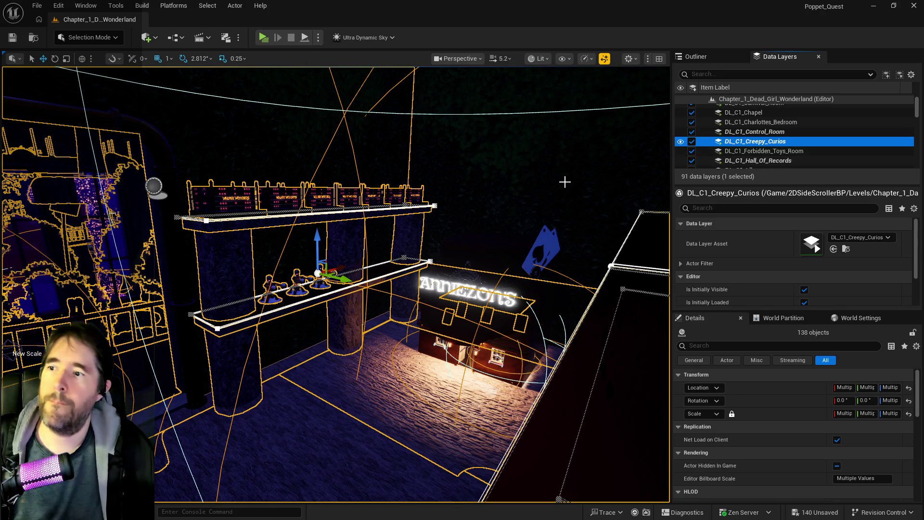
pyautogui.click(739, 75)
pyautogui.write('camp')
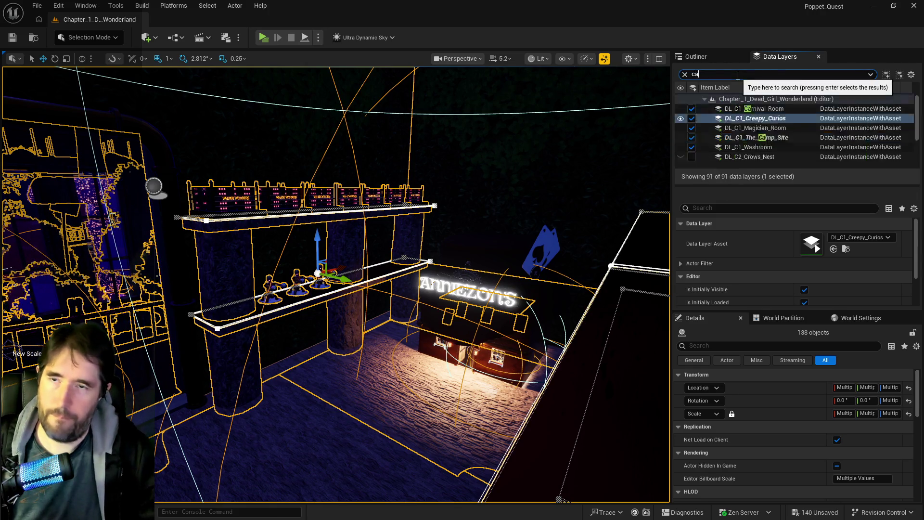
pyautogui.click(747, 108)
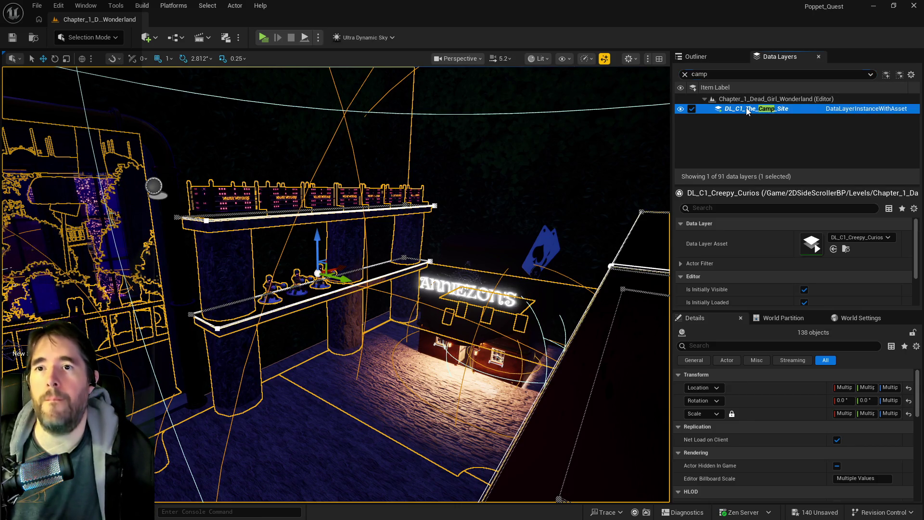
# Delete the DL_C1_The_Camp_Site data layer, clear the layer search, and open BP_Puppet_Master
pyautogui.rightClick(748, 110)
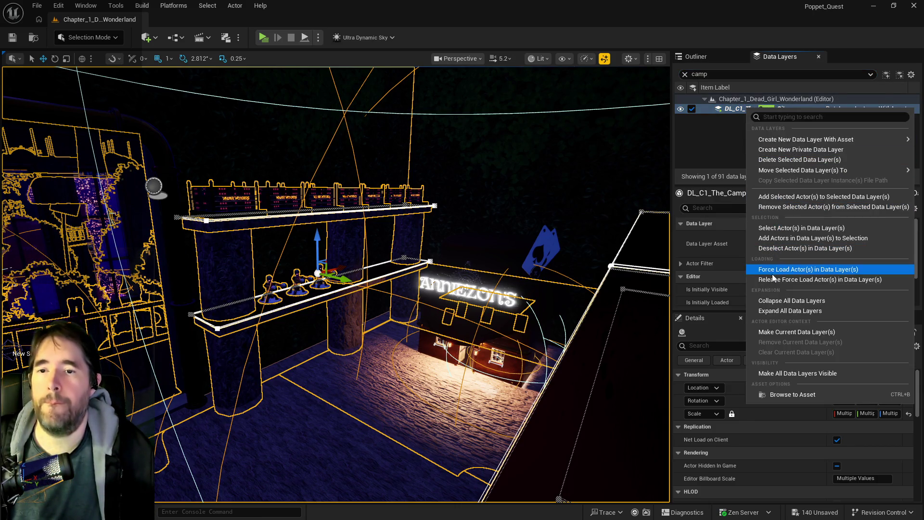
pyautogui.click(778, 163)
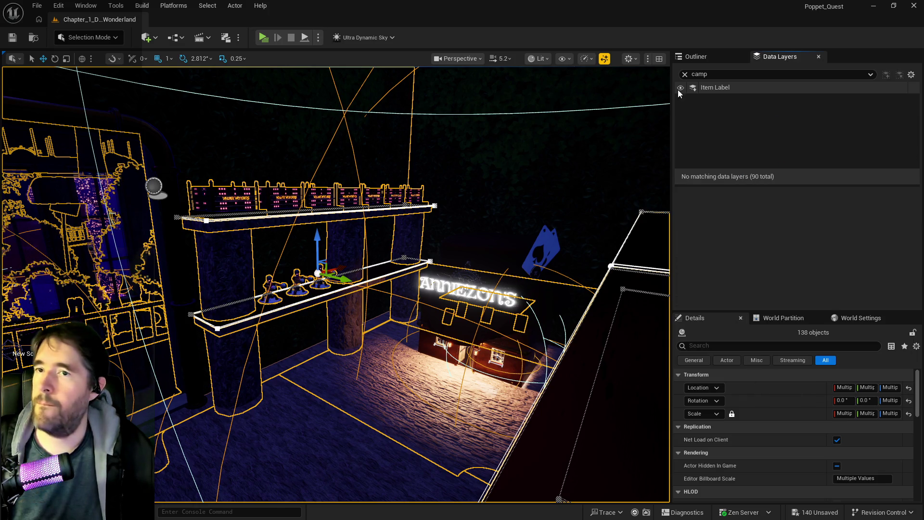
pyautogui.click(684, 74)
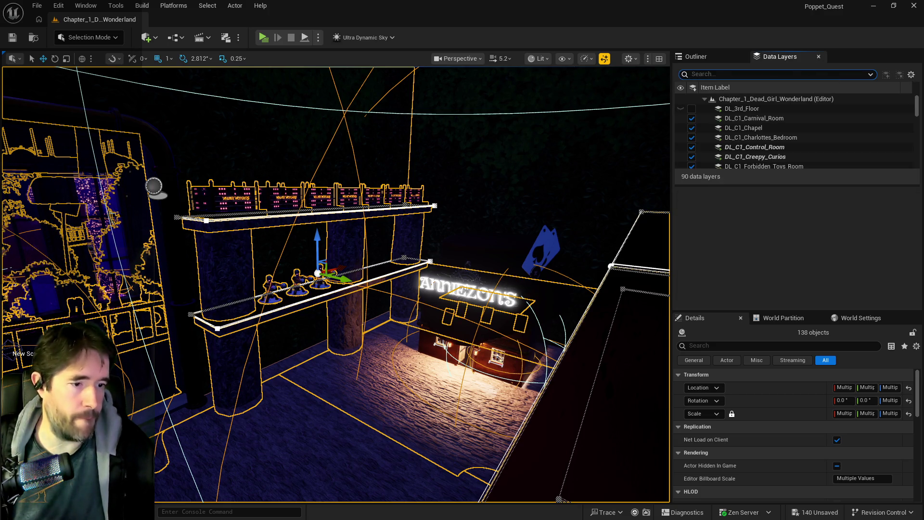
pyautogui.hotkey('alt', 'Tab')
pyautogui.doubleClick(612, 62)
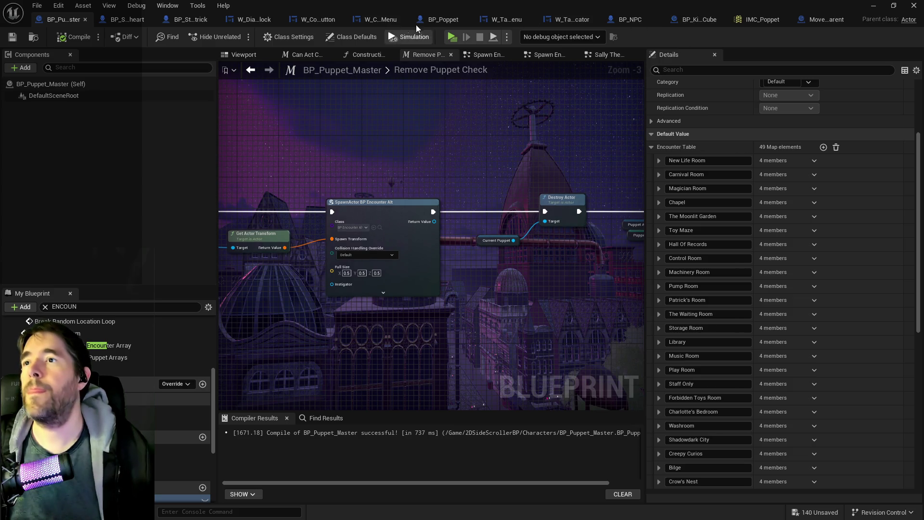
# In BP_Poppet, set Creepy Curios' Default Data Layer to DL_C1_Creepy_Curios, then compile and save
pyautogui.click(439, 19)
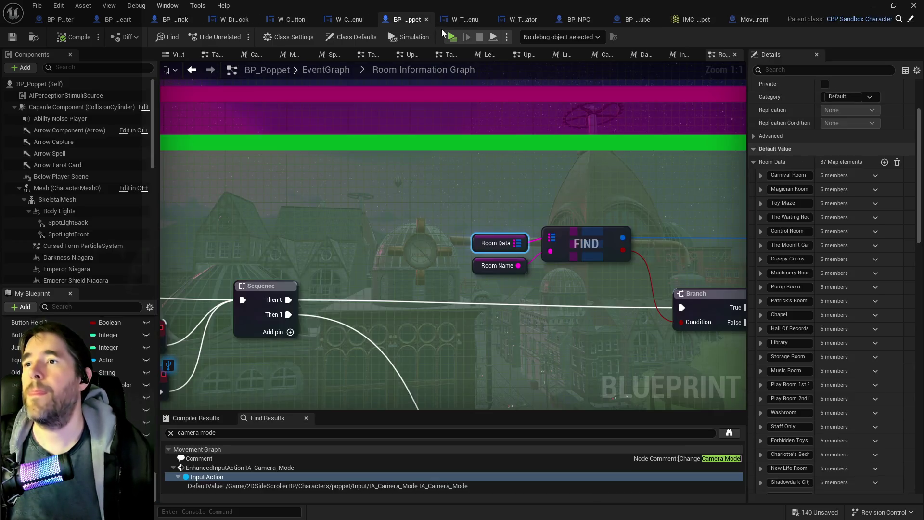
pyautogui.click(761, 259)
pyautogui.click(881, 301)
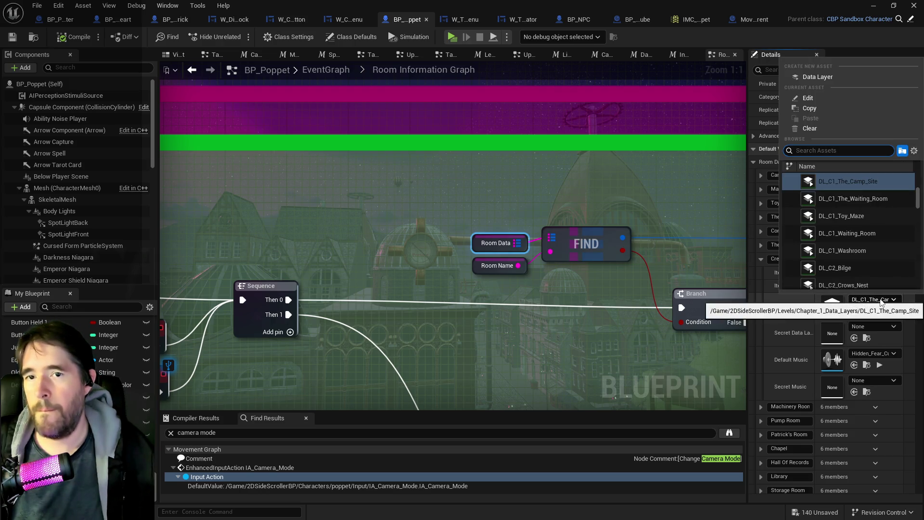
pyautogui.write('creepy')
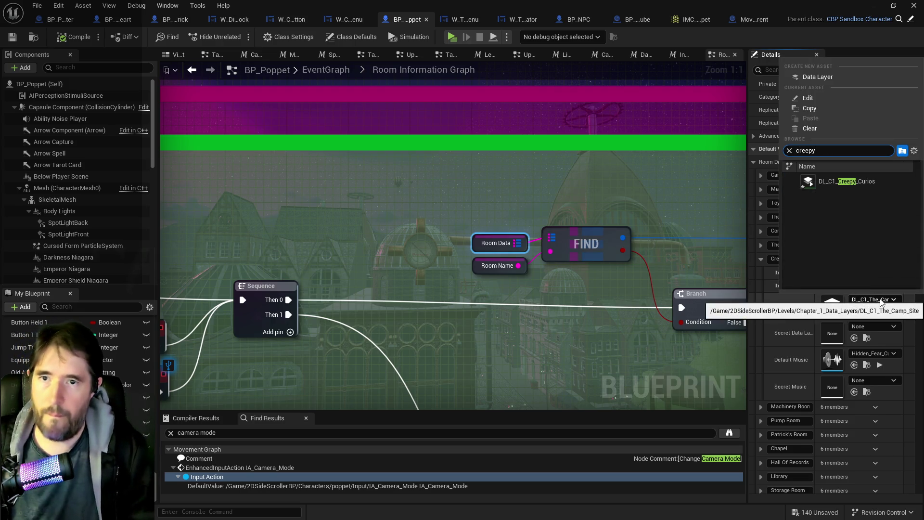
pyautogui.click(840, 183)
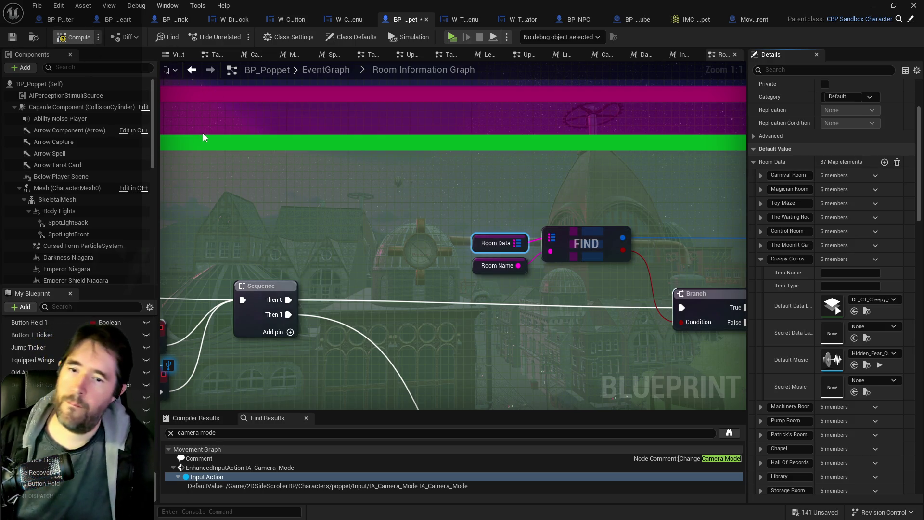
pyautogui.press('F7')
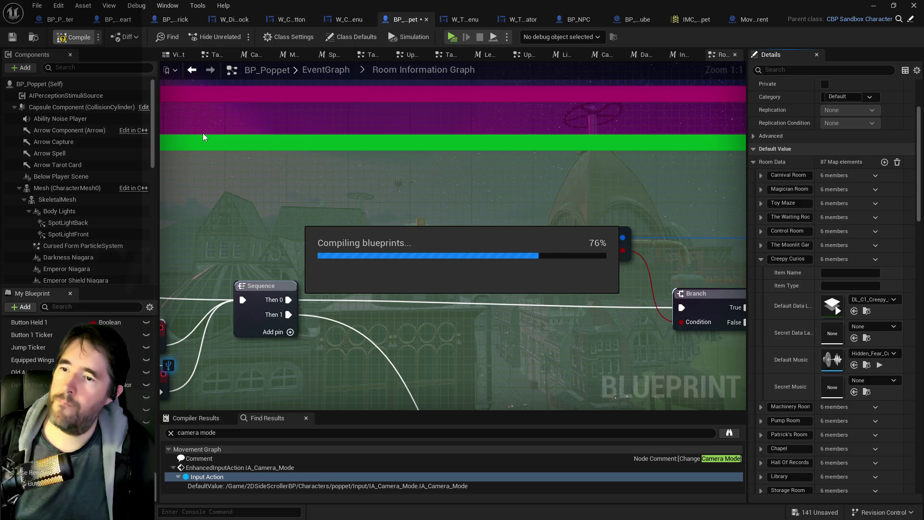
pyautogui.hotkey('ctrl', 'shift', 's')
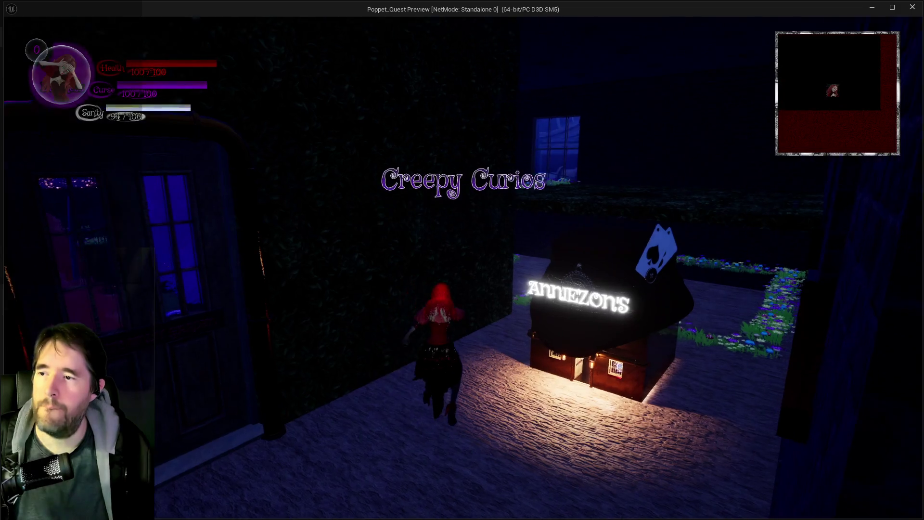
# Run the character past the Anniezon's shop toward the garden path, then along the wall
pyautogui.press('w')
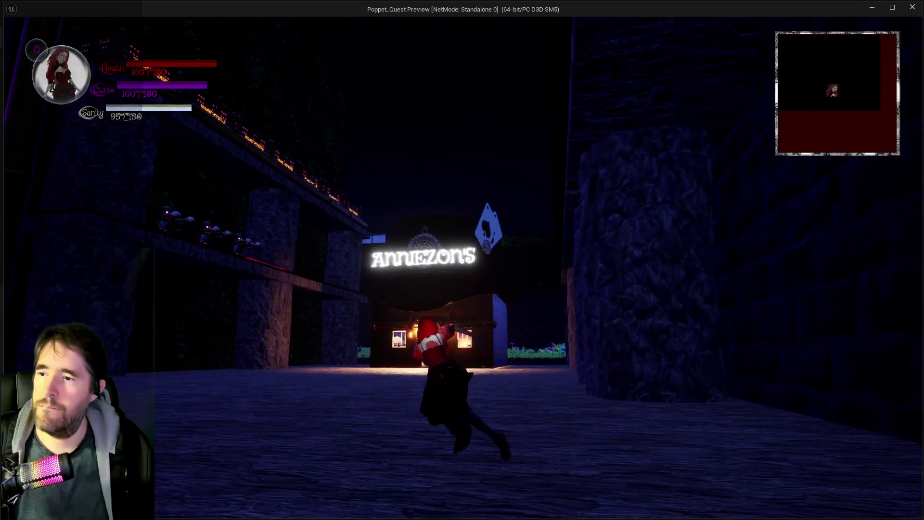
pyautogui.press('w')
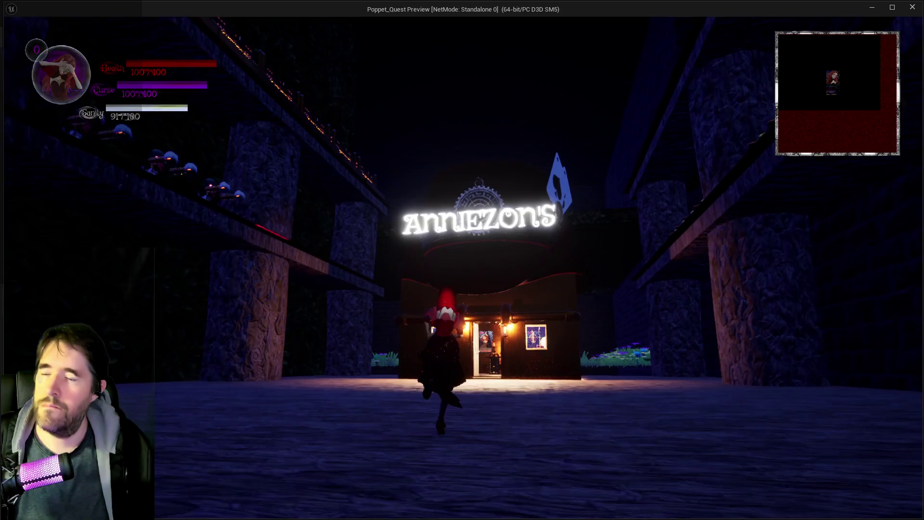
pyautogui.press('d')
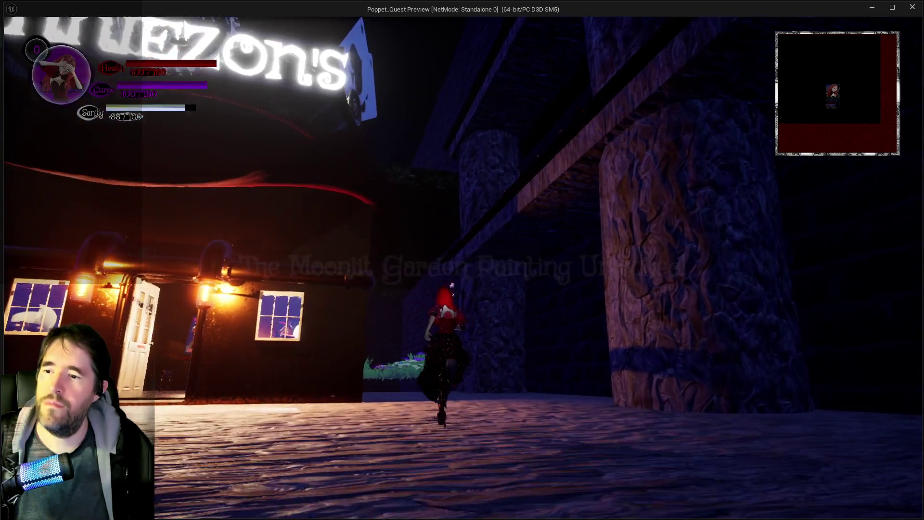
pyautogui.press('w')
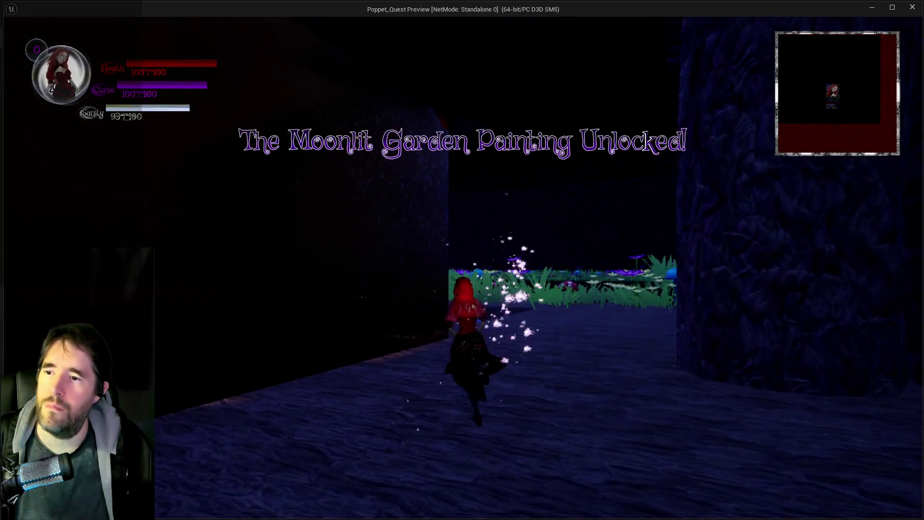
pyautogui.press('a')
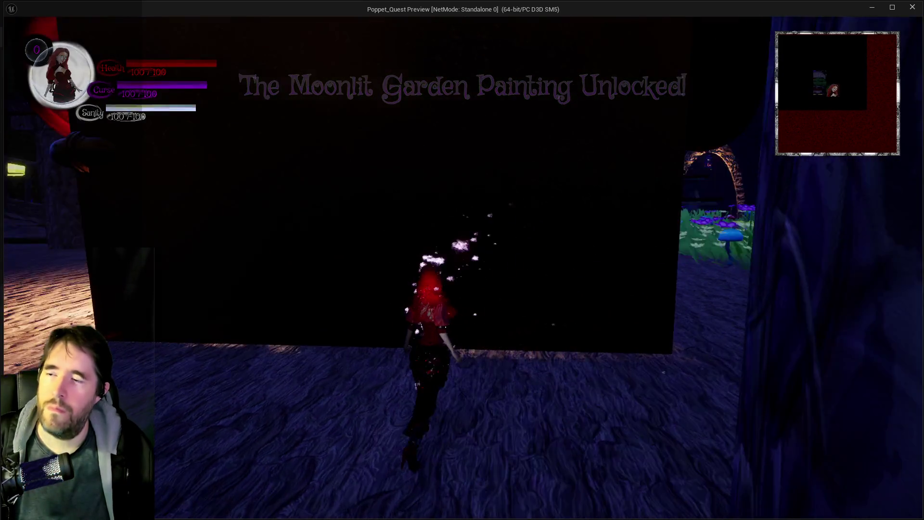
pyautogui.press('w')
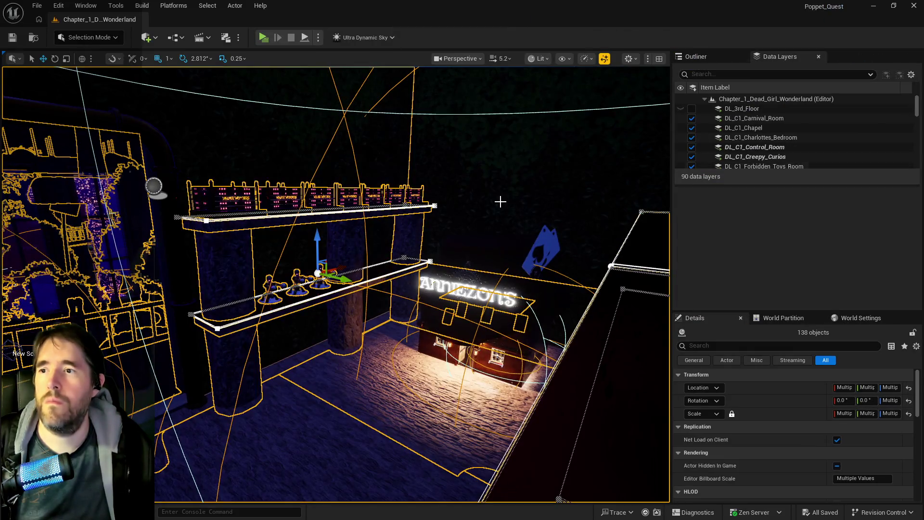
# Add the shop wall, Anniezon's house, arched wall and hanging vines to DL_C1_Creepy_Curios
pyautogui.click(501, 203)
pyautogui.moveTo(501, 202); pyautogui.dragTo(420, 212)
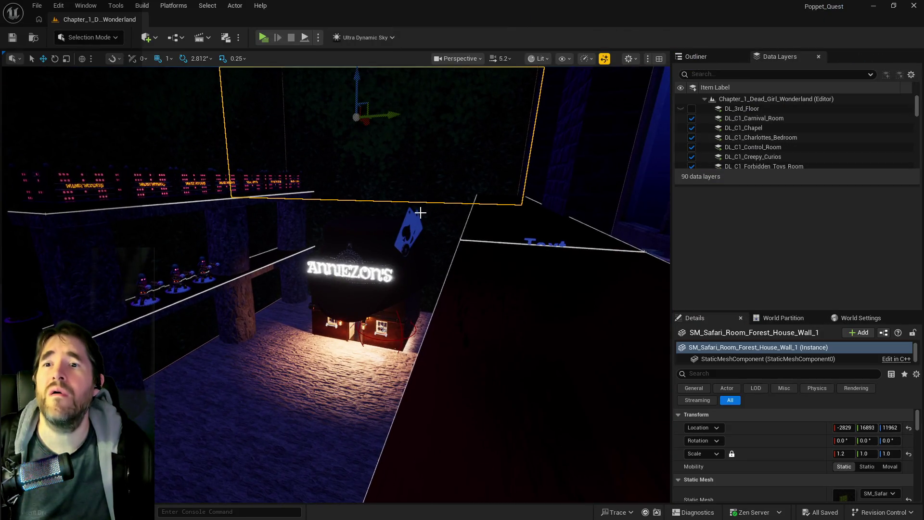
pyautogui.keyDown('ctrl'); pyautogui.click(377, 223); pyautogui.keyUp('ctrl')
pyautogui.click(322, 218)
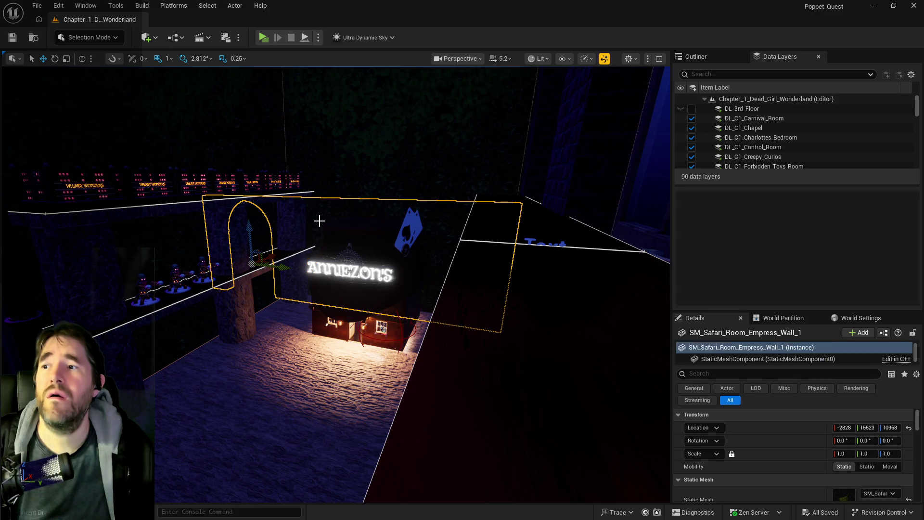
pyautogui.keyDown('ctrl'); pyautogui.click(375, 141); pyautogui.keyUp('ctrl')
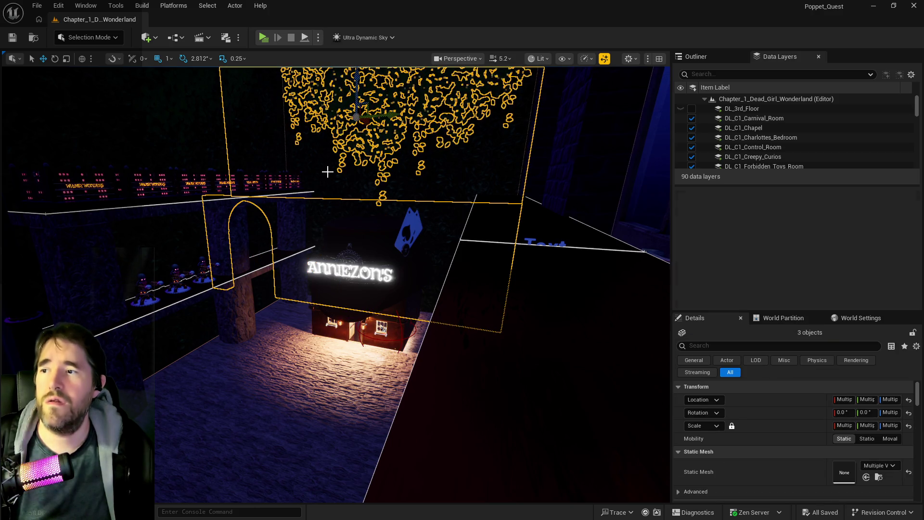
pyautogui.click(759, 155)
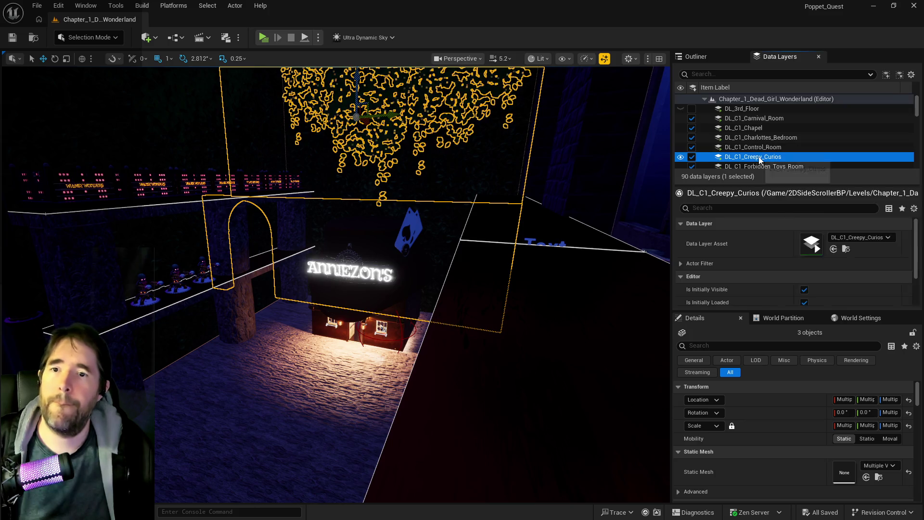
pyautogui.rightClick(760, 155)
pyautogui.click(786, 242)
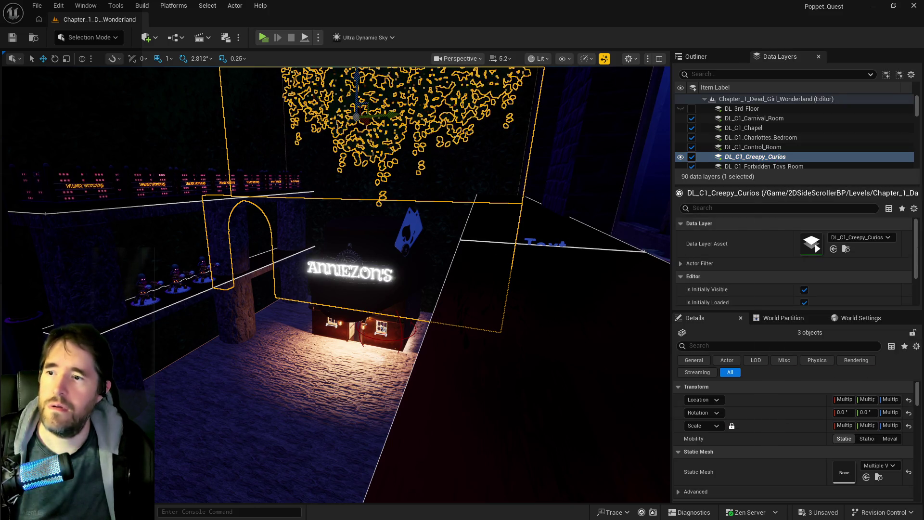
# Save all changes and launch a play test of the level
pyautogui.moveTo(383, 328); pyautogui.dragTo(366, 130)
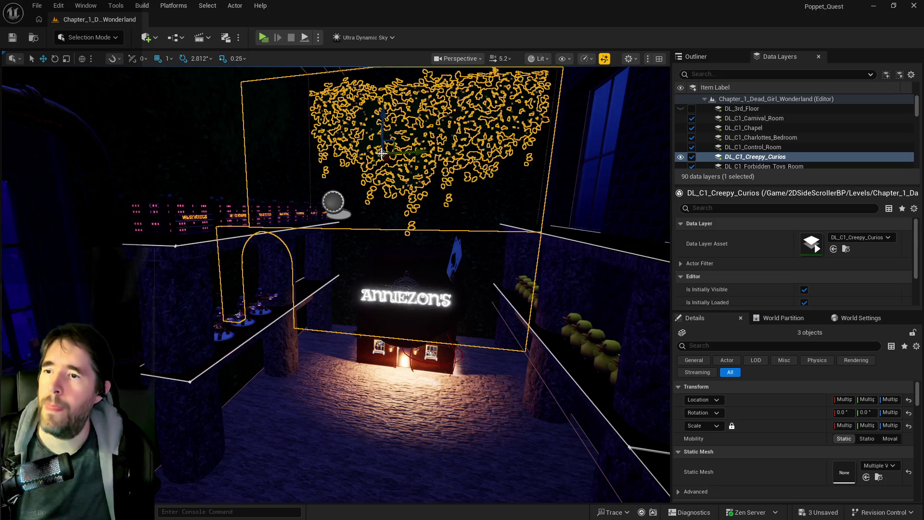
pyautogui.hotkey('ctrl', 's')
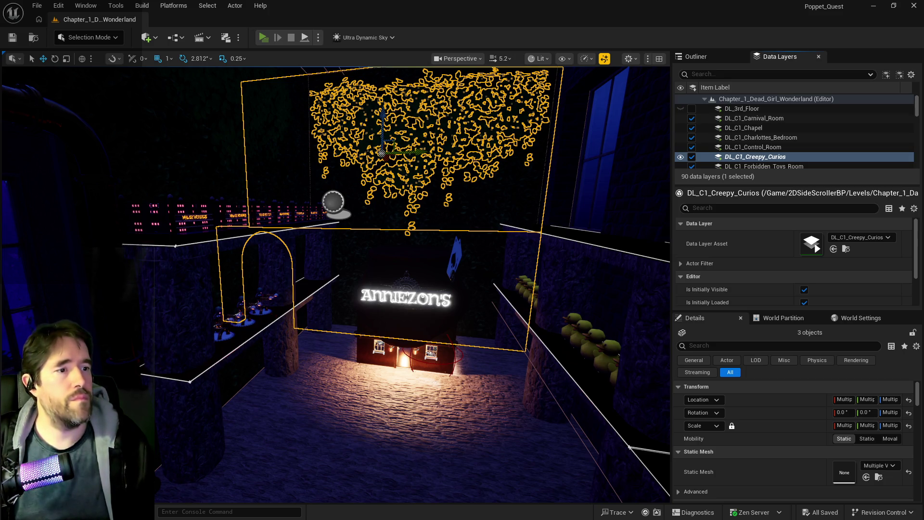
pyautogui.hotkey('alt', 'p')
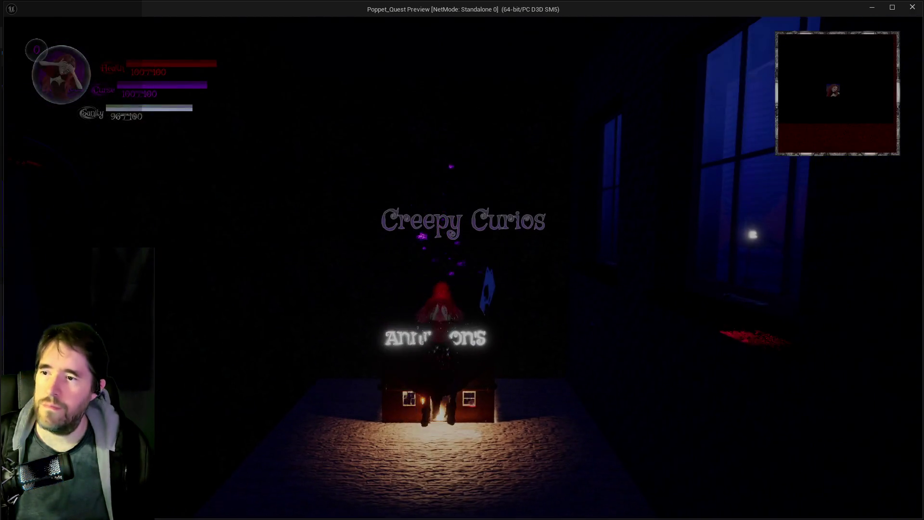
# Walk the character across the room and along the wall, then through the doors into the snowy courtyard
pyautogui.press('s')
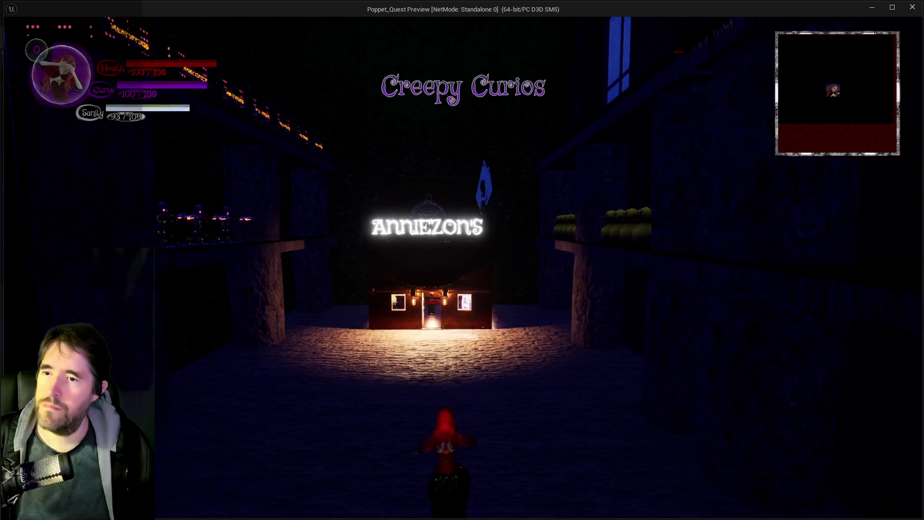
pyautogui.press('w')
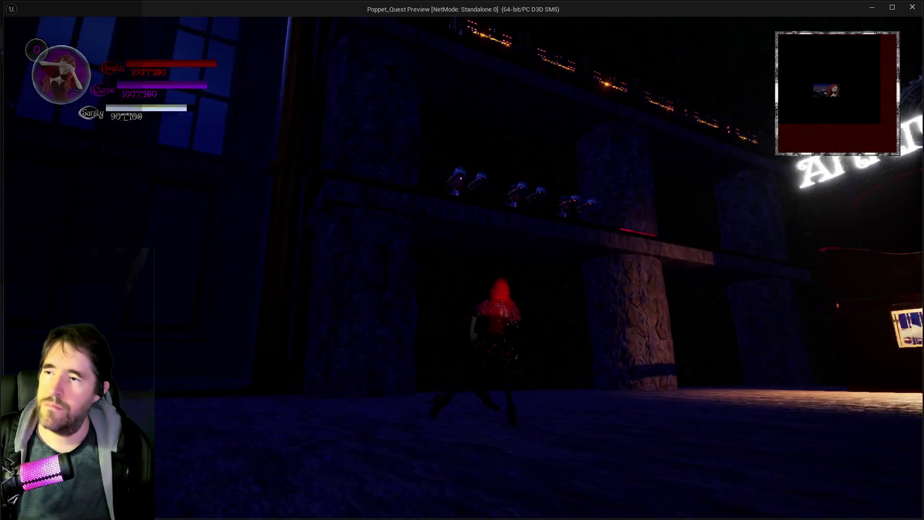
pyautogui.press('w')
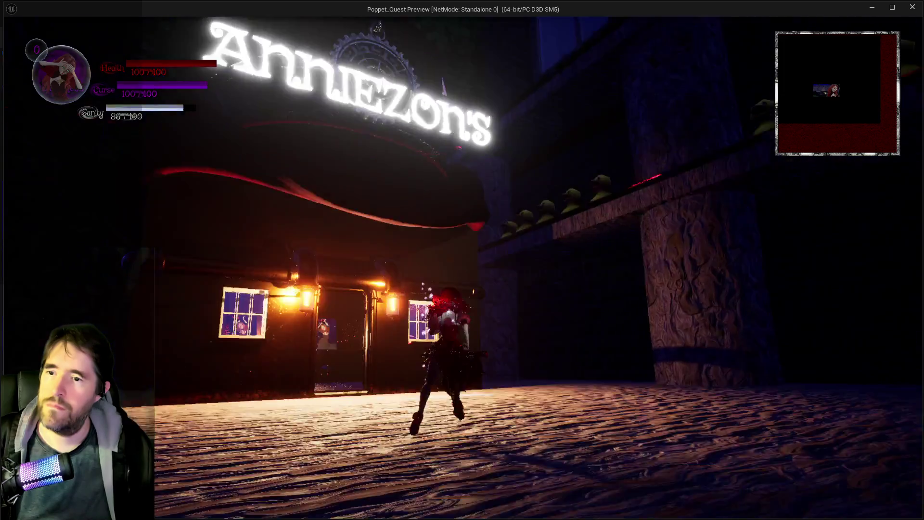
pyautogui.press('w')
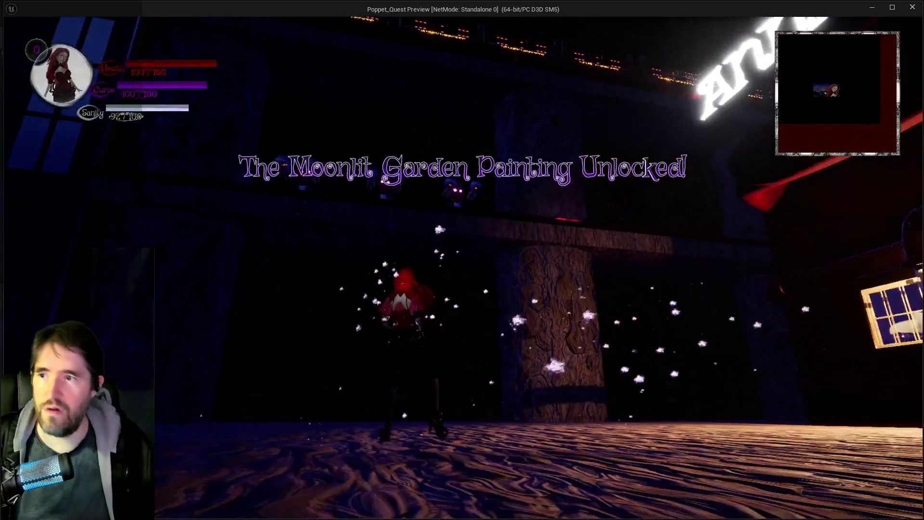
pyautogui.press('w')
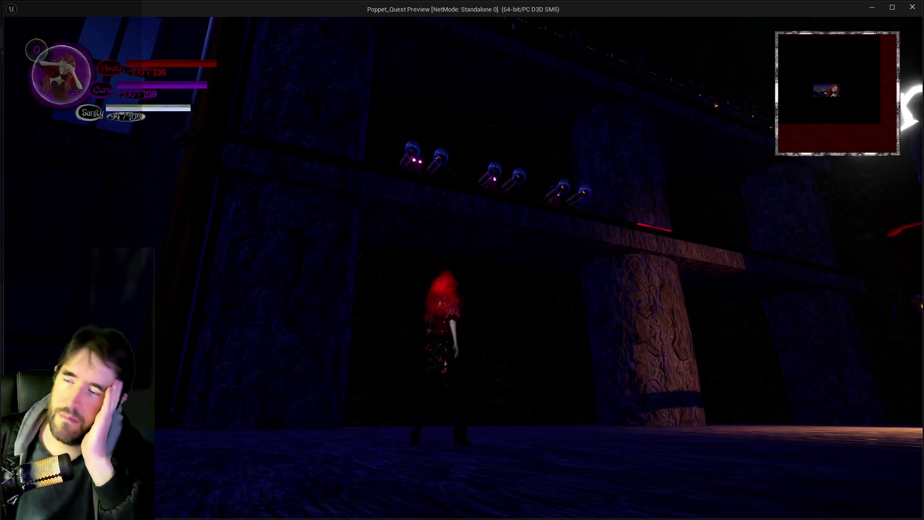
pyautogui.press('d')
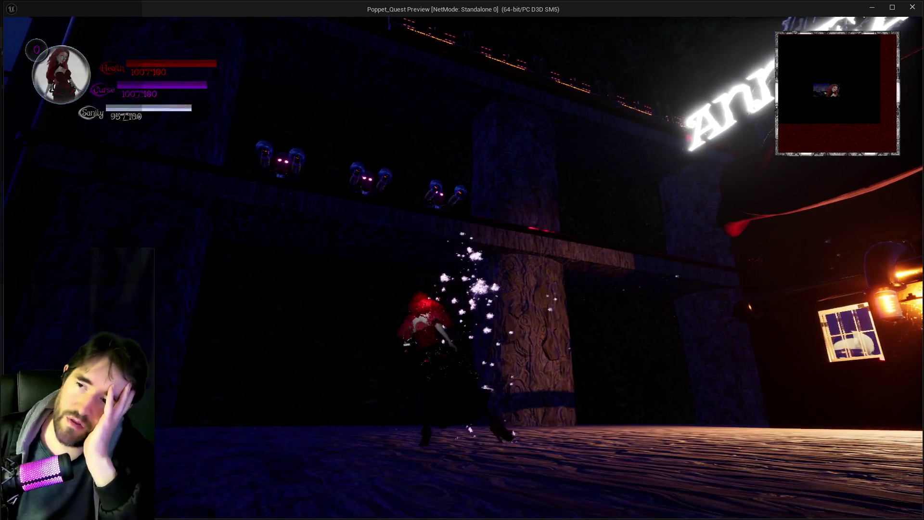
pyautogui.press('a')
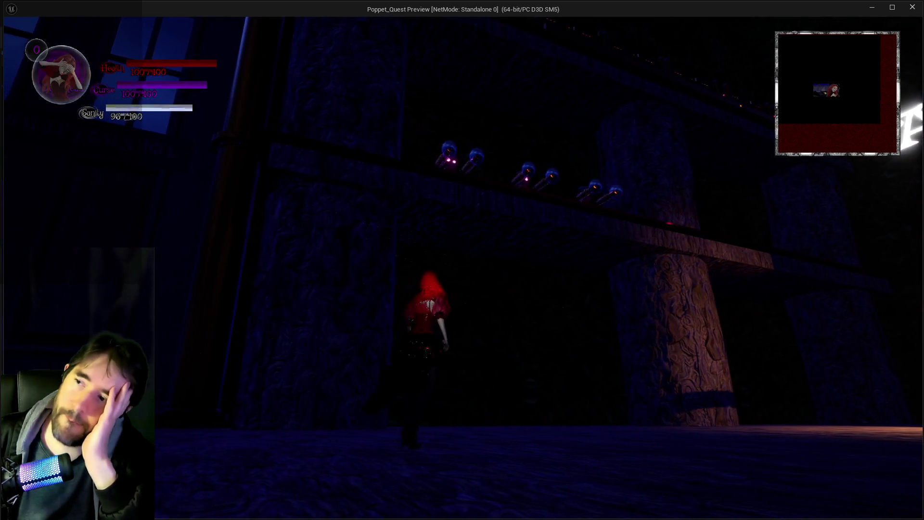
pyautogui.press('a')
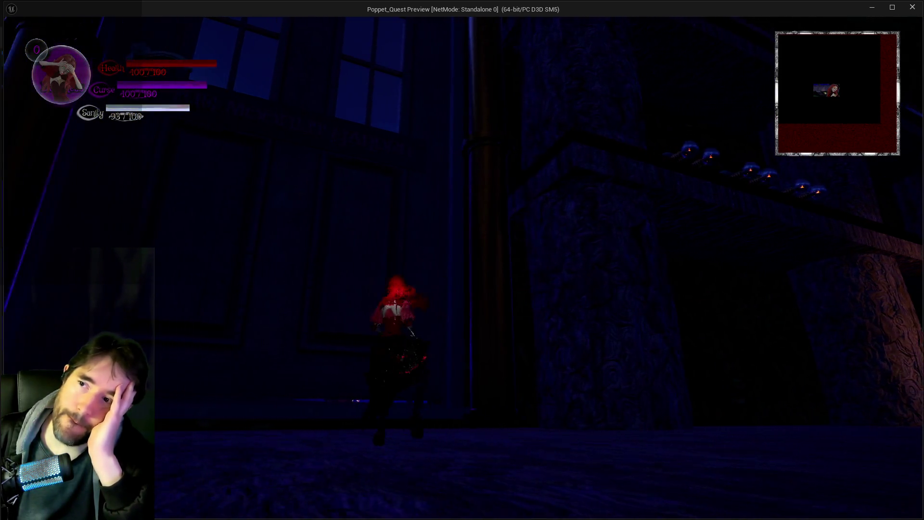
pyautogui.press('a')
pyautogui.press('w')
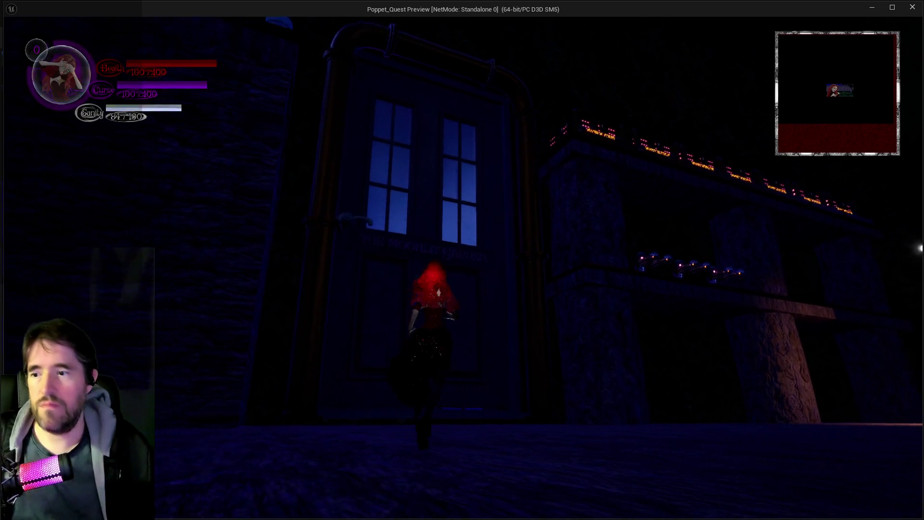
pyautogui.press('e')
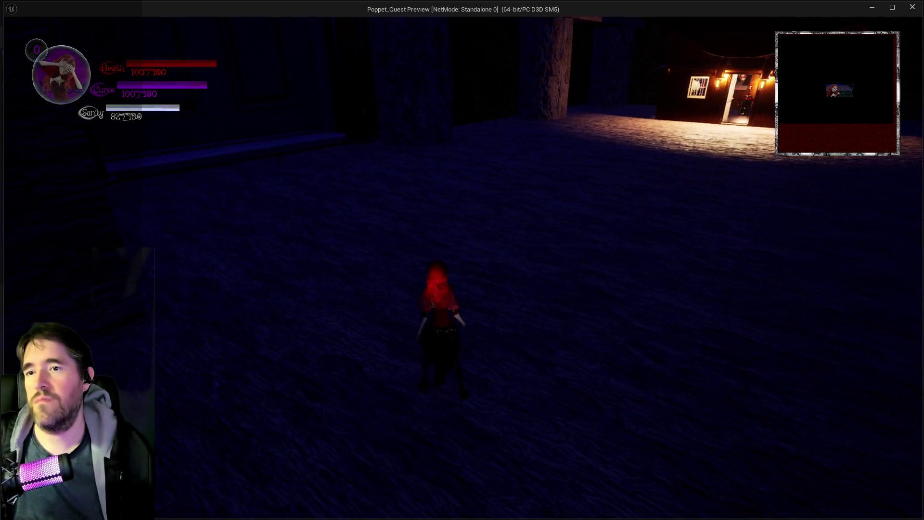
pyautogui.hotkey('alt', 'Tab')
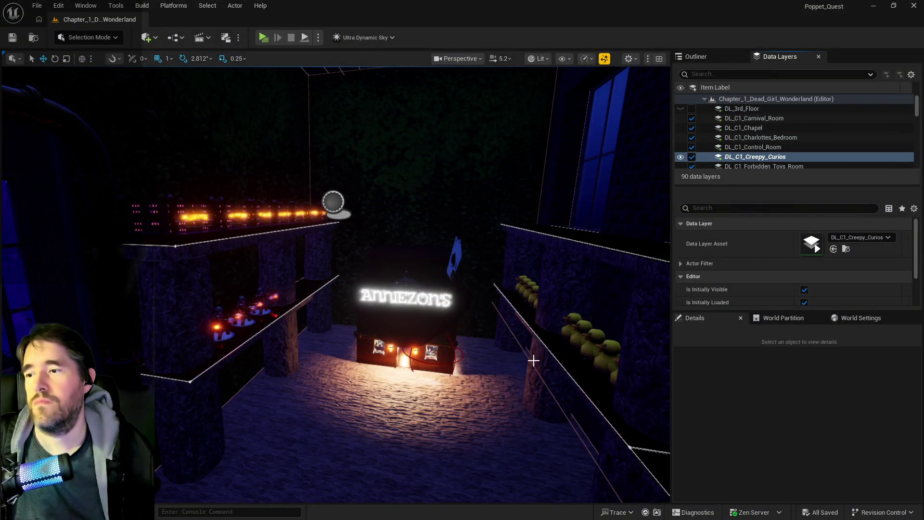
# Stop the playtest and give the campfire floor the wooden plank material
pyautogui.press('Escape')
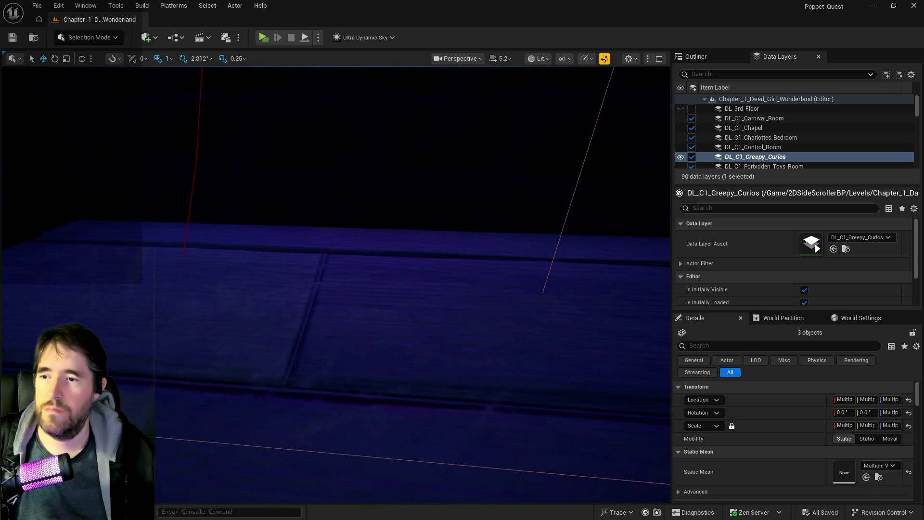
pyautogui.click(469, 355)
pyautogui.scroll(-4, 868, 475)
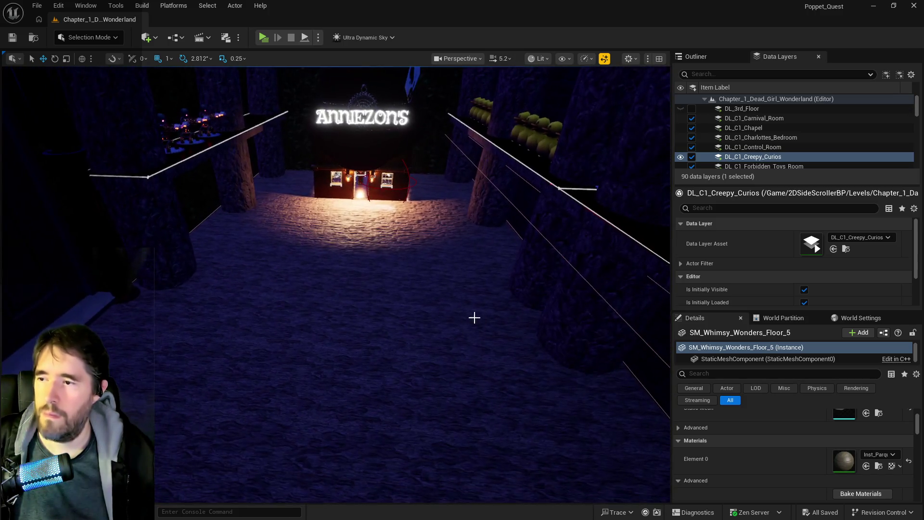
pyautogui.click(431, 301)
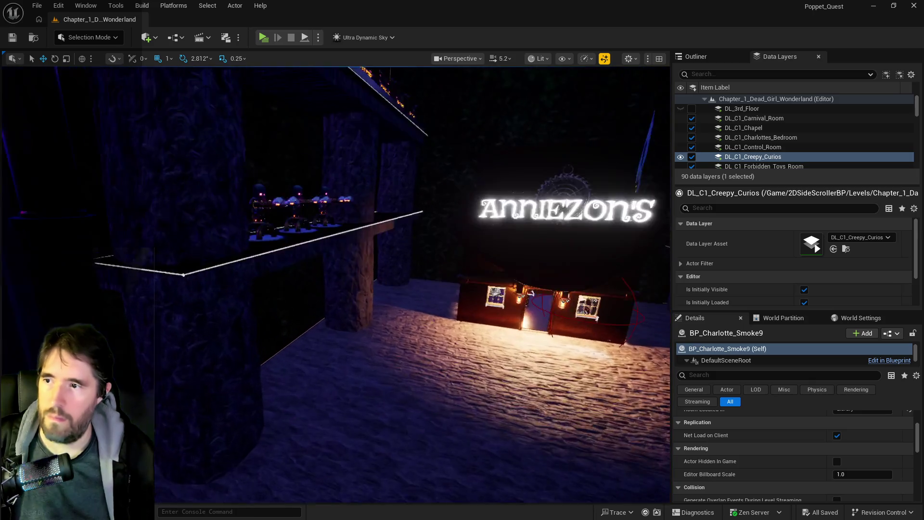
pyautogui.click(374, 249)
pyautogui.scroll(1, 809, 414)
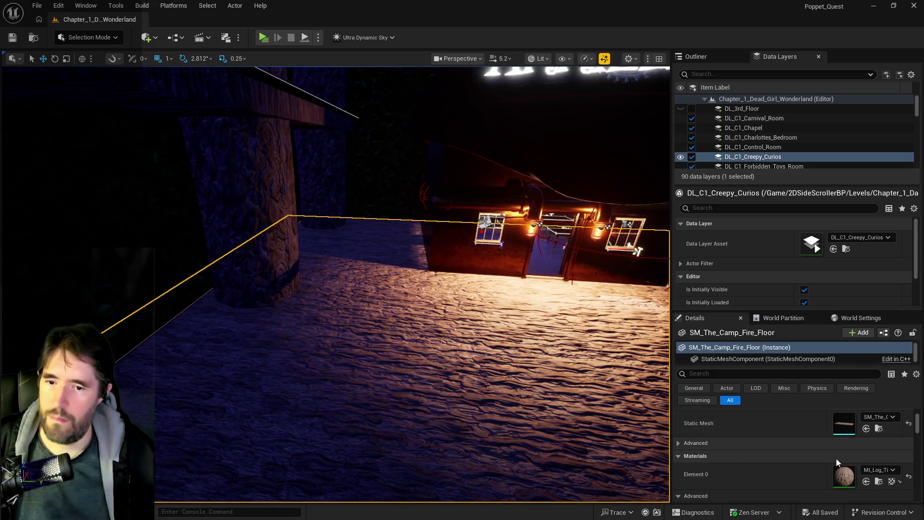
pyautogui.click(866, 482)
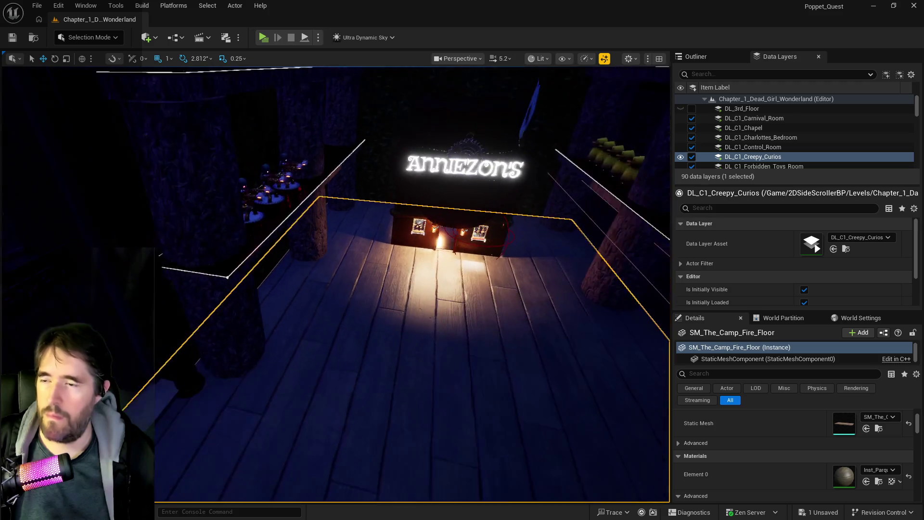
# Frame the campfire floor, then look around the room and focus on the smoke effect actor
pyautogui.press('f')
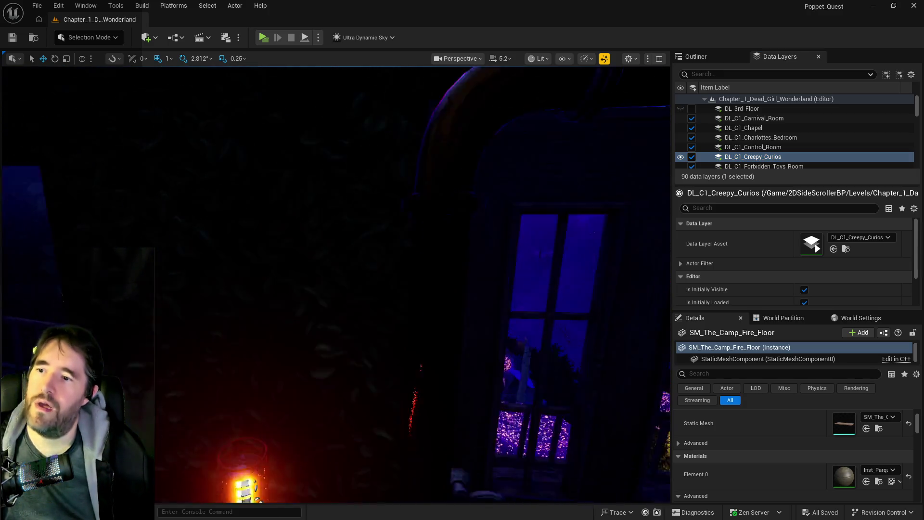
pyautogui.scroll(-3, 197, 481)
pyautogui.press('f')
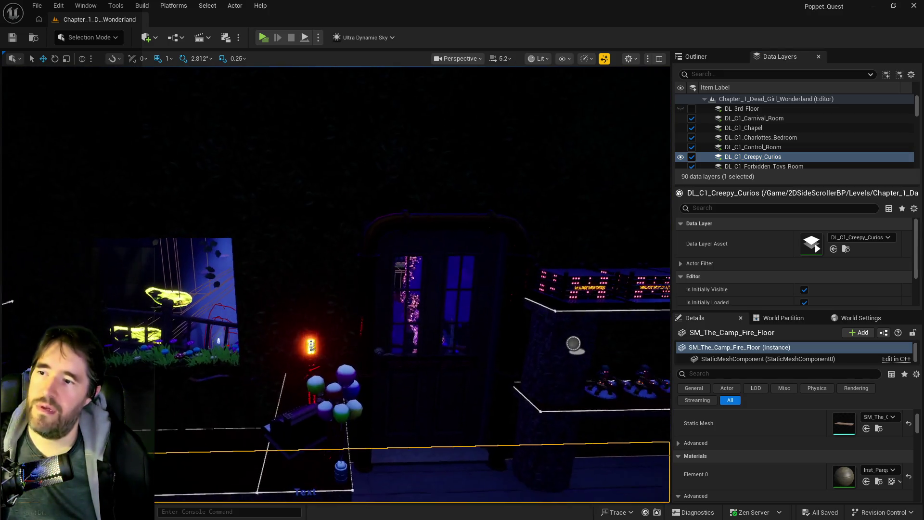
pyautogui.moveTo(304, 192); pyautogui.dragTo(303, 192)
pyautogui.moveTo(292, 241); pyautogui.dragTo(294, 265)
pyautogui.moveTo(369, 200); pyautogui.dragTo(369, 199)
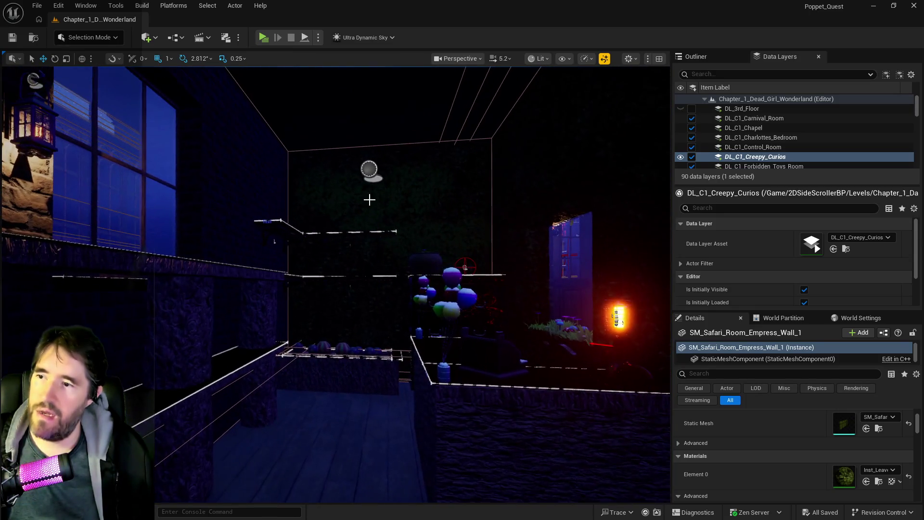
pyautogui.click(440, 194)
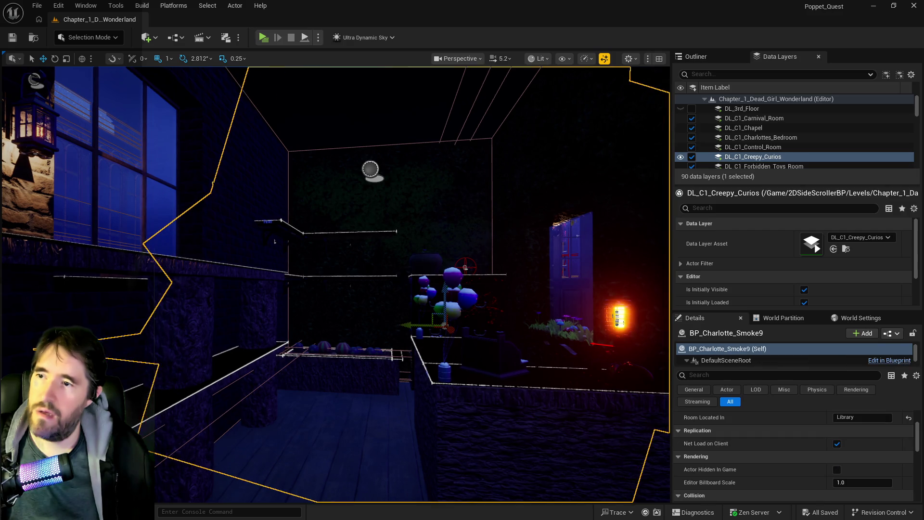
pyautogui.press('f')
# Select the library wall and the Whimsy Wonders building while moving into the library room
pyautogui.click(366, 329)
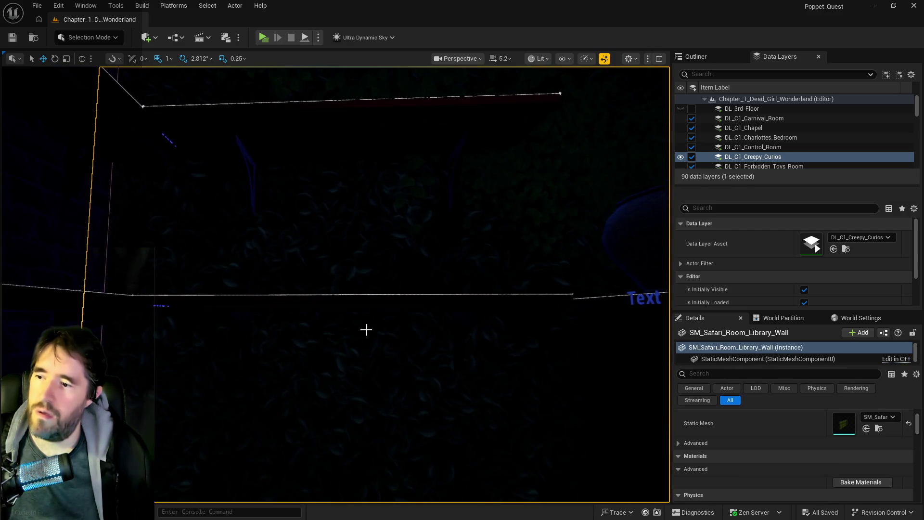
pyautogui.press('f')
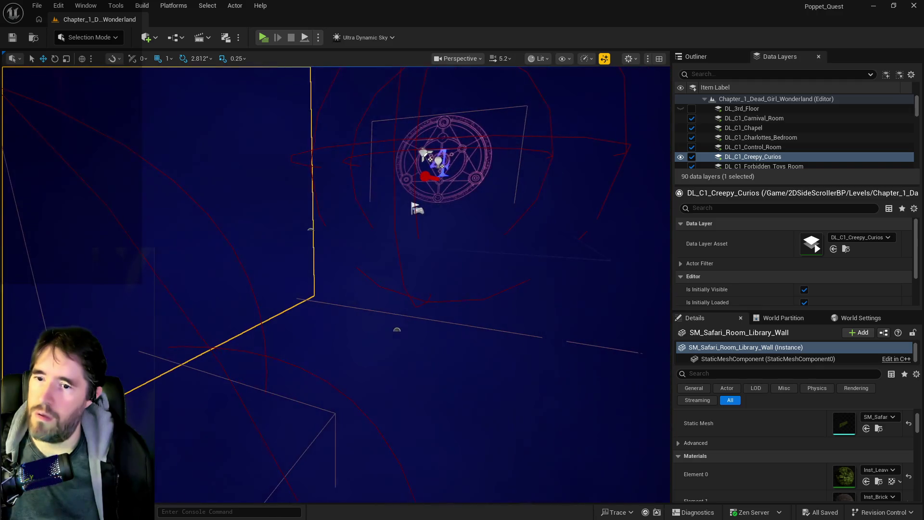
pyautogui.press('w')
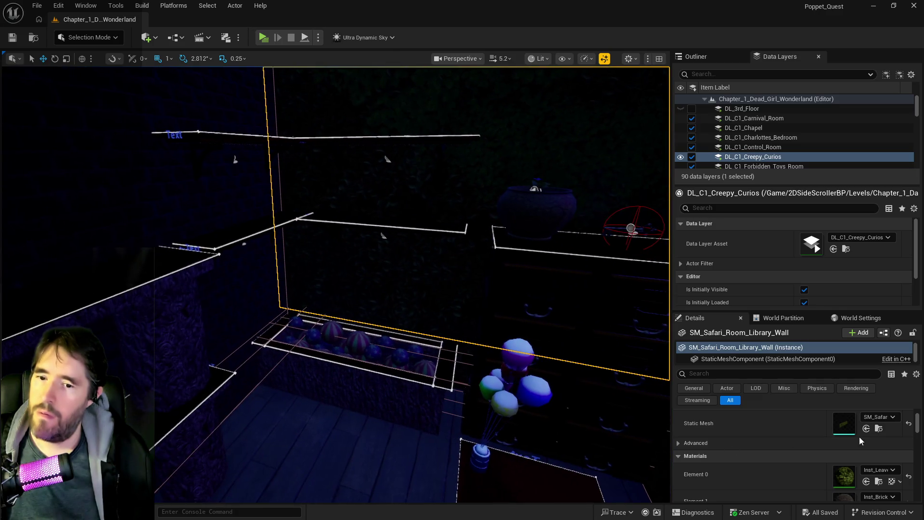
pyautogui.scroll(-2, 873, 478)
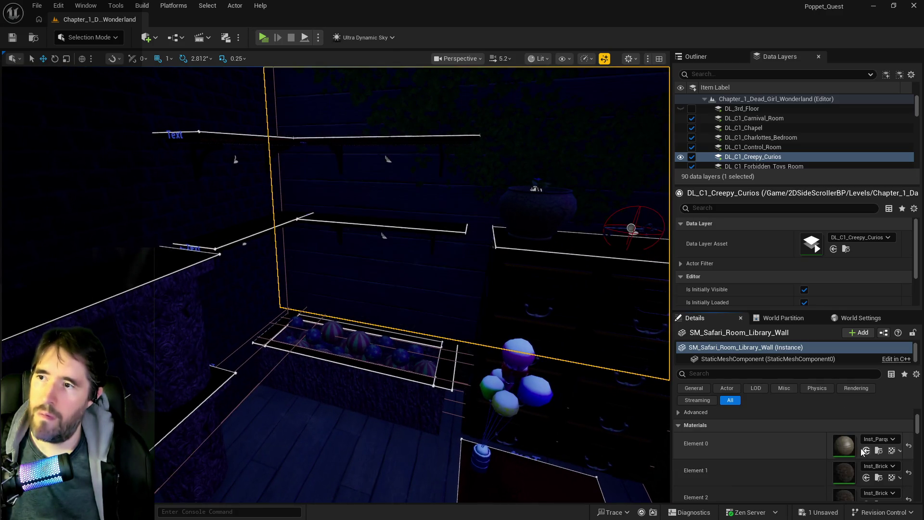
pyautogui.press('f')
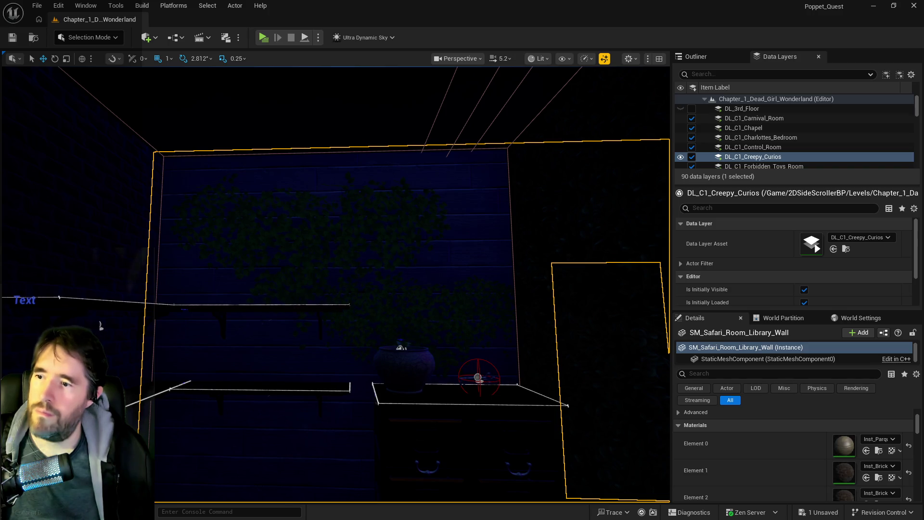
pyautogui.click(380, 305)
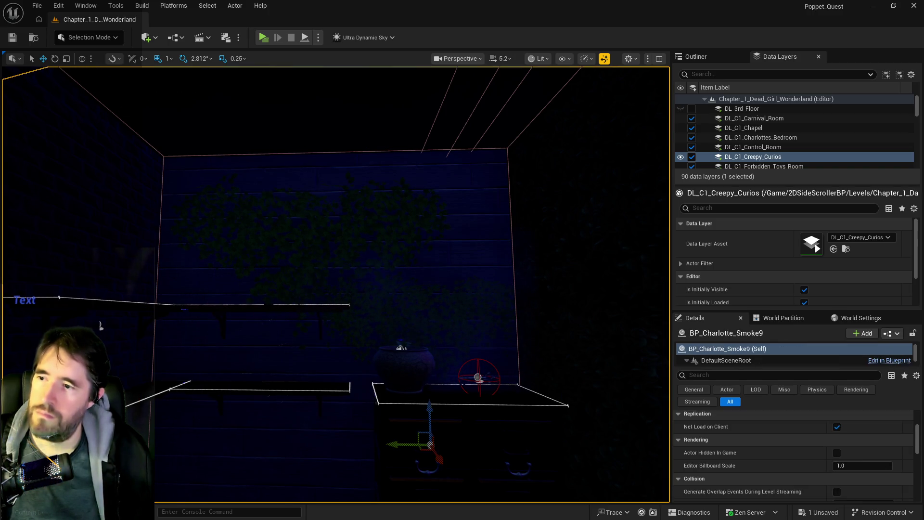
pyautogui.click(367, 321)
pyautogui.moveTo(439, 347)
pyautogui.mouseDown()
pyautogui.moveTo(367, 240)
pyautogui.moveTo(313, 279)
pyautogui.moveTo(306, 175)
pyautogui.mouseUp()
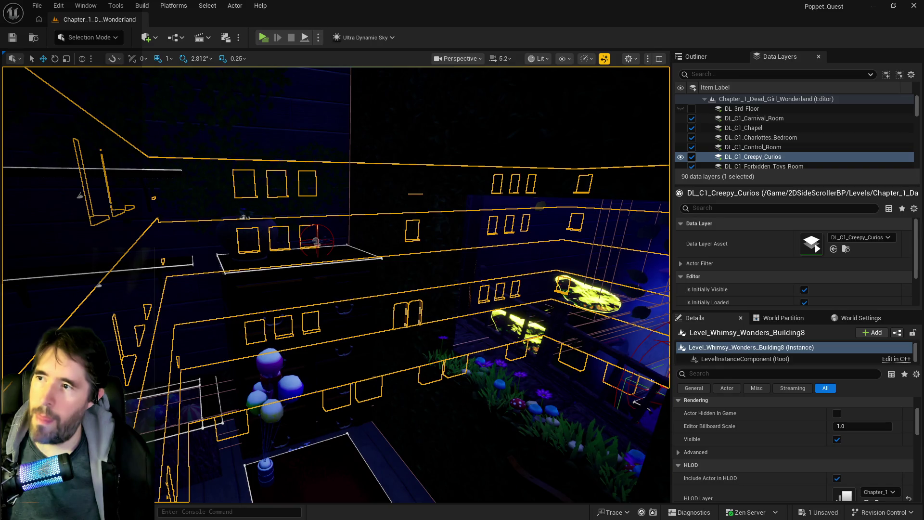
# Reselect the library wall and fly the view toward the lit wall
pyautogui.click(314, 135)
pyautogui.moveTo(355, 217)
pyautogui.mouseDown()
pyautogui.moveTo(340, 244)
pyautogui.moveTo(355, 262)
pyautogui.moveTo(375, 165)
pyautogui.moveTo(331, 170)
pyautogui.mouseUp()
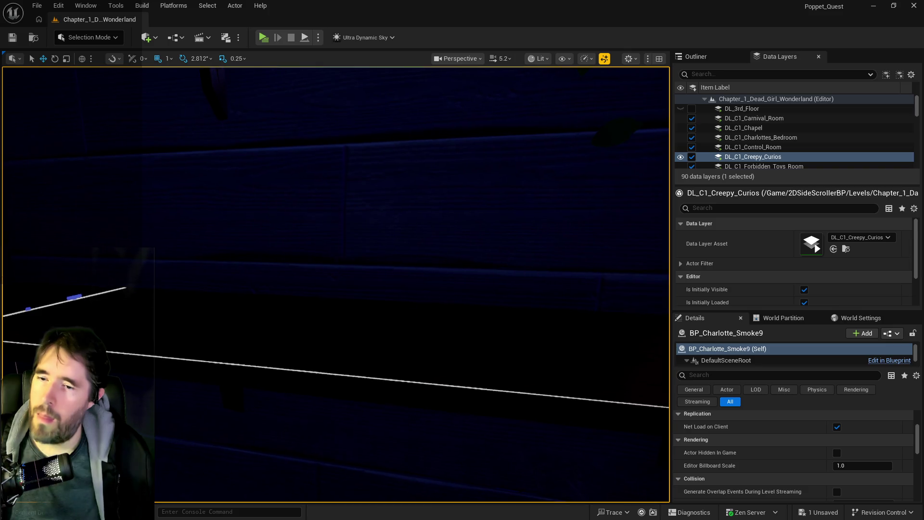
pyautogui.scroll(4, 818, 440)
pyautogui.scroll(-2, 817, 440)
pyautogui.moveTo(343, 303)
pyautogui.mouseDown()
pyautogui.moveTo(343, 289)
pyautogui.moveTo(343, 301)
pyautogui.mouseUp()
pyautogui.click(342, 302)
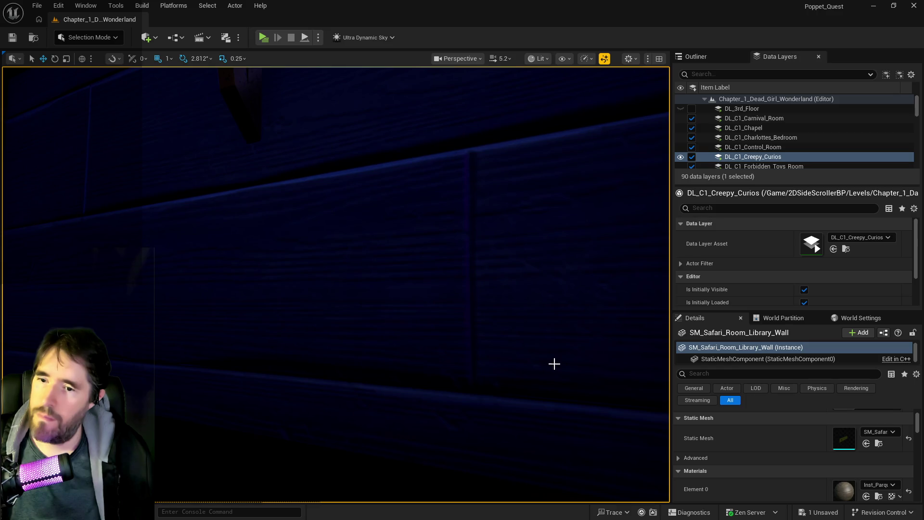
pyautogui.scroll(-3, 869, 459)
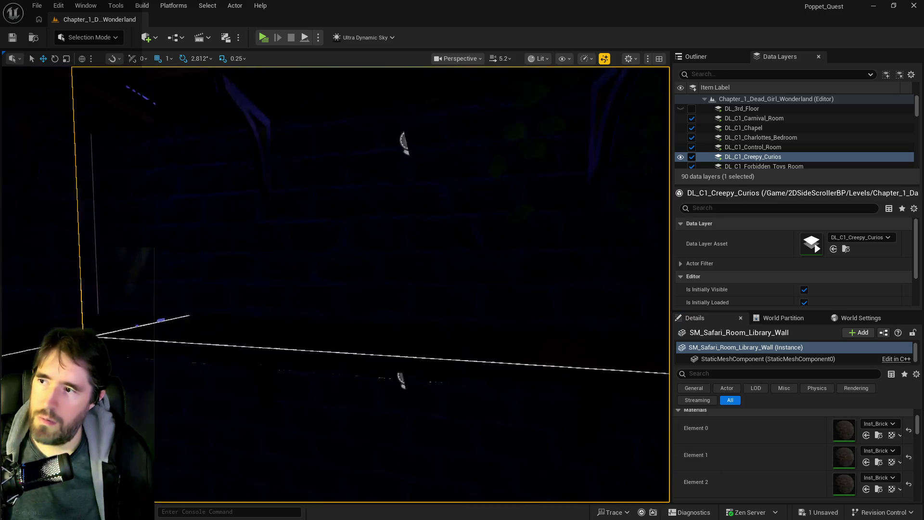
pyautogui.scroll(-10, 419, 328)
pyautogui.moveTo(419, 329); pyautogui.dragTo(381, 327)
pyautogui.hotkey('ctrl', 'z')
pyautogui.hotkey('ctrl', 'z')
pyautogui.hotkey('ctrl', 'z')
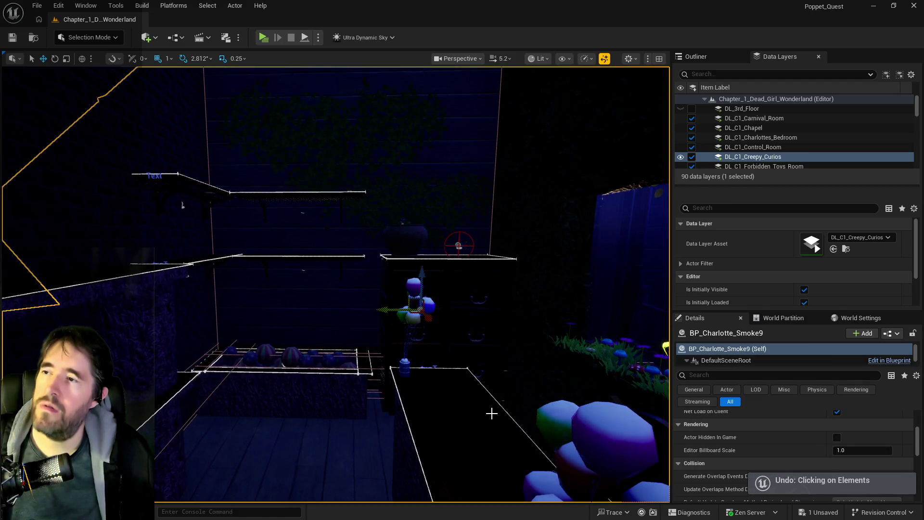
pyautogui.hotkey('ctrl', 'z')
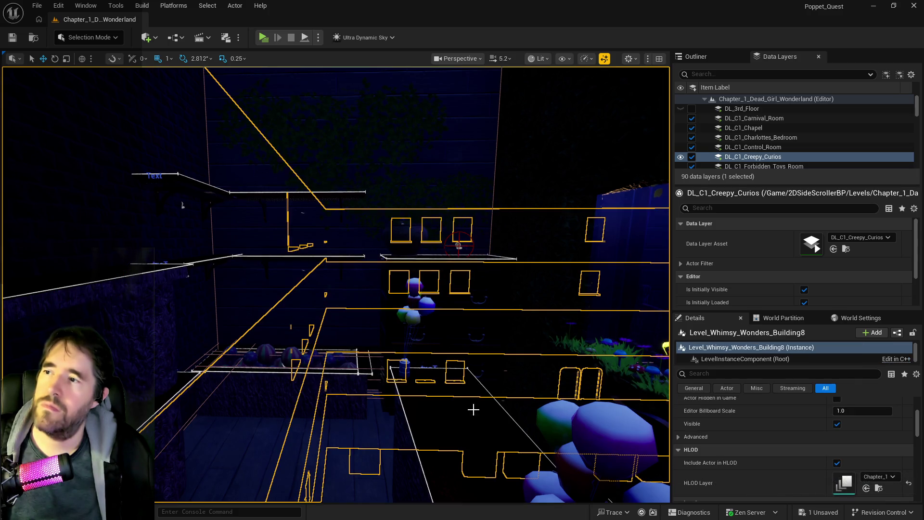
pyautogui.hotkey('ctrl', 'z')
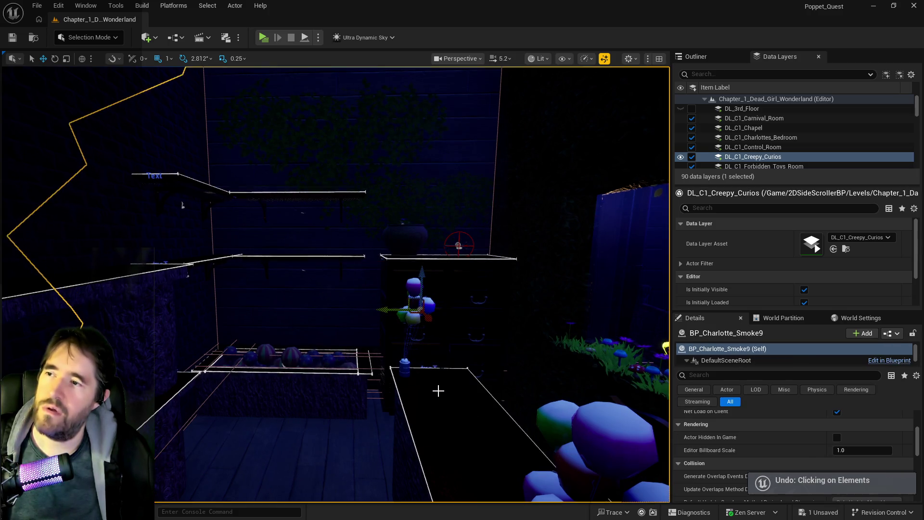
pyautogui.hotkey('ctrl', 'z')
pyautogui.hotkey('ctrl', 'z')
pyautogui.moveTo(406, 391)
pyautogui.mouseDown()
pyautogui.moveTo(366, 385)
pyautogui.moveTo(392, 388)
pyautogui.moveTo(376, 356)
pyautogui.mouseUp()
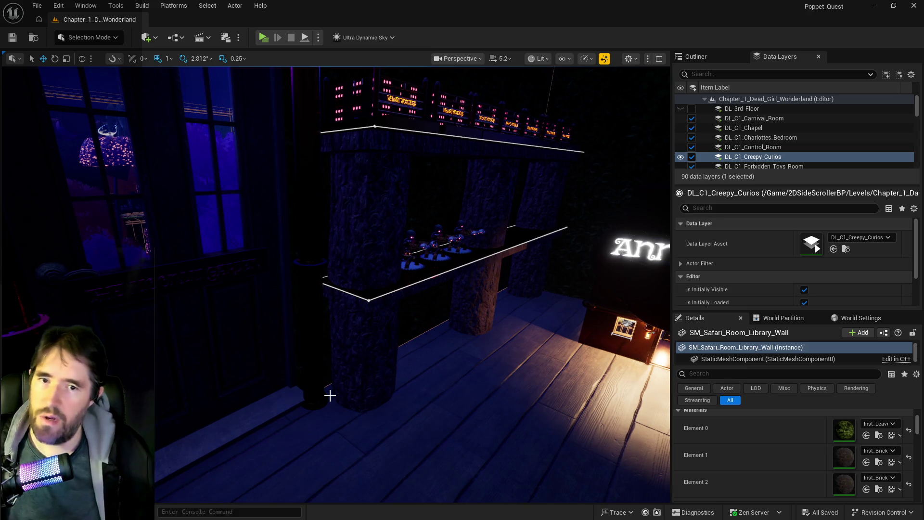
pyautogui.moveTo(287, 422); pyautogui.dragTo(297, 409)
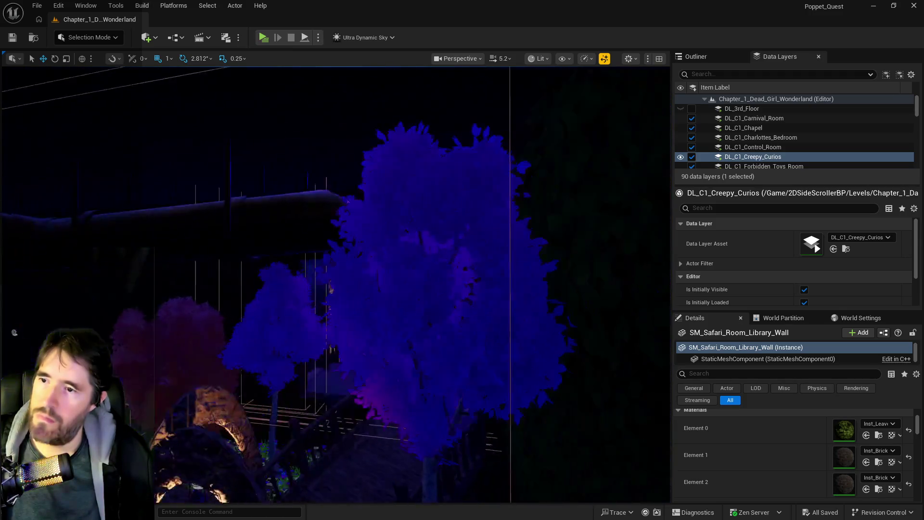
pyautogui.moveTo(297, 409); pyautogui.dragTo(302, 403)
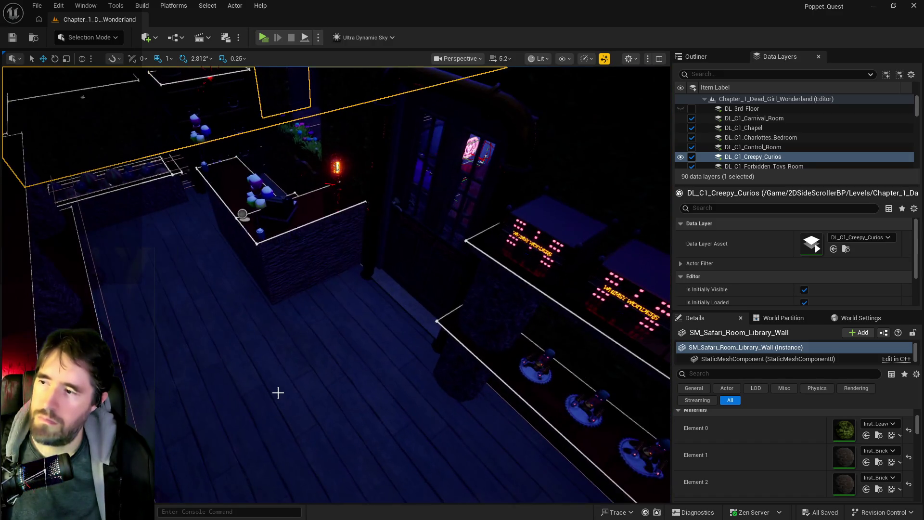
pyautogui.click(265, 274)
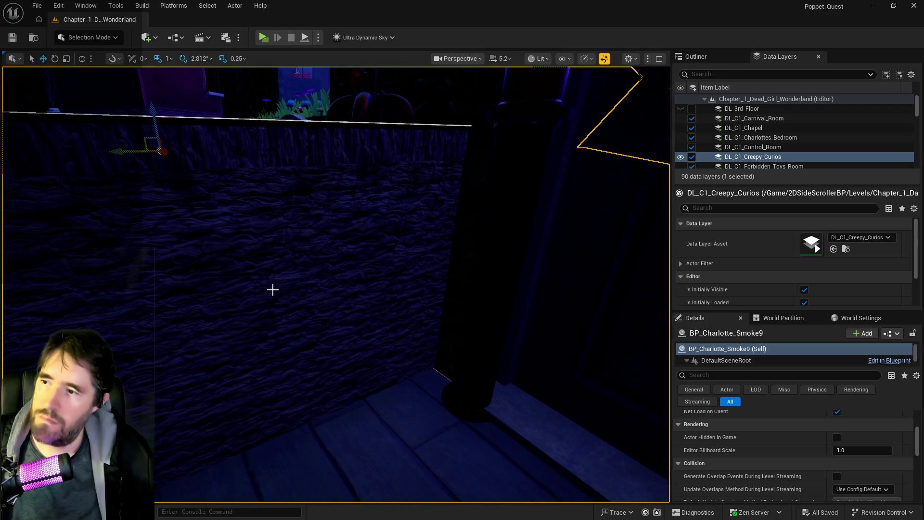
pyautogui.press('f')
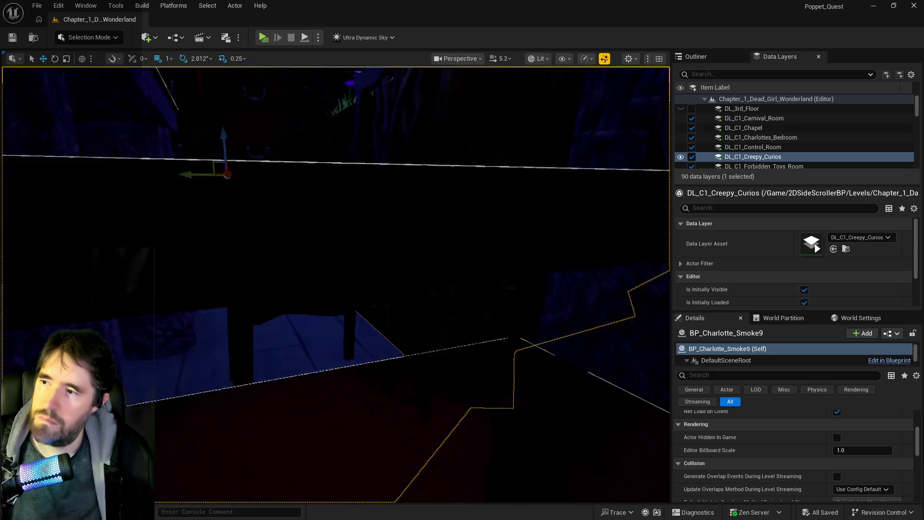
pyautogui.scroll(2, 289, 306)
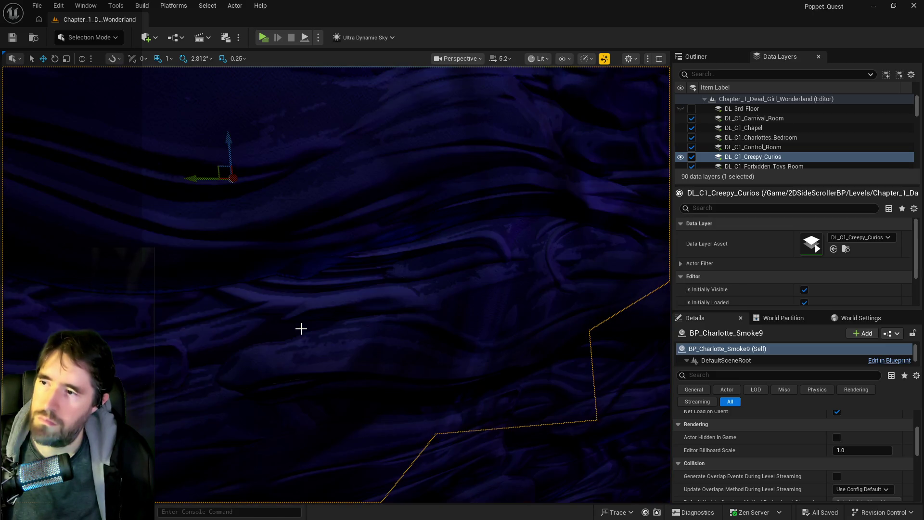
pyautogui.click(301, 329)
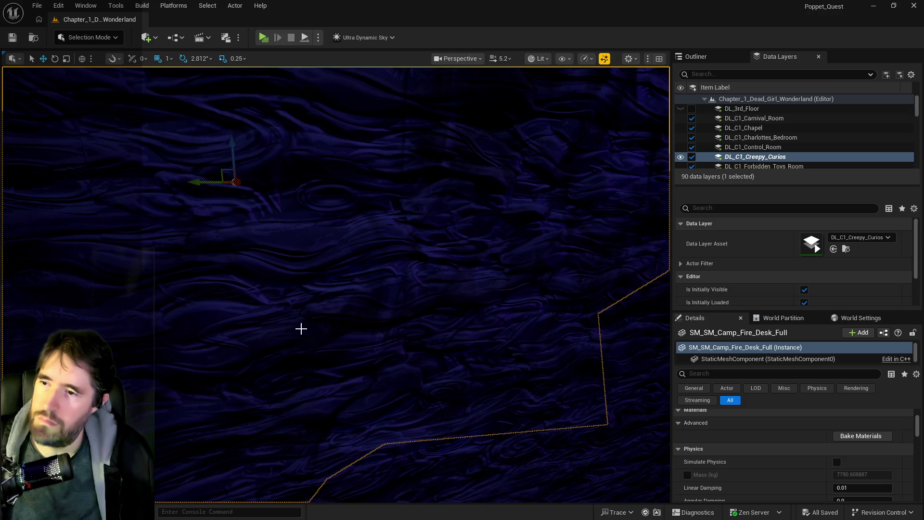
pyautogui.scroll(-8, 340, 338)
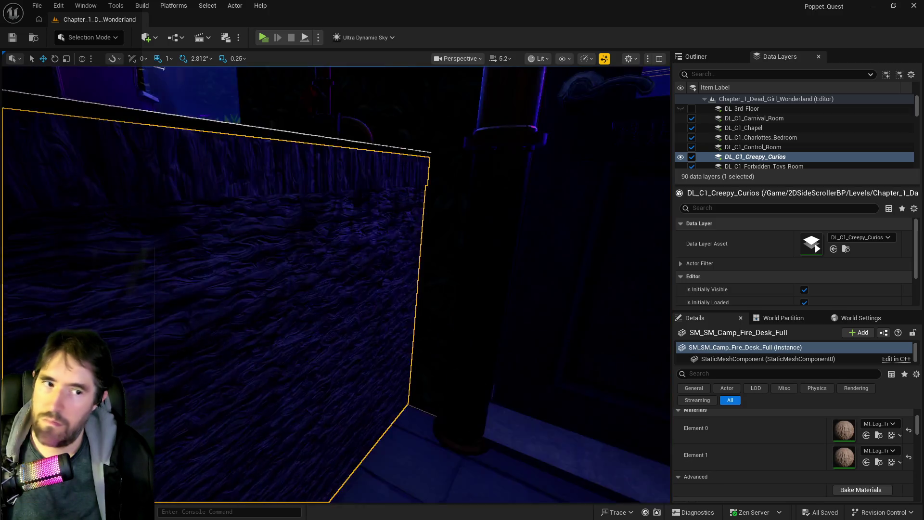
pyautogui.moveTo(397, 151); pyautogui.dragTo(361, 164)
pyautogui.press('f')
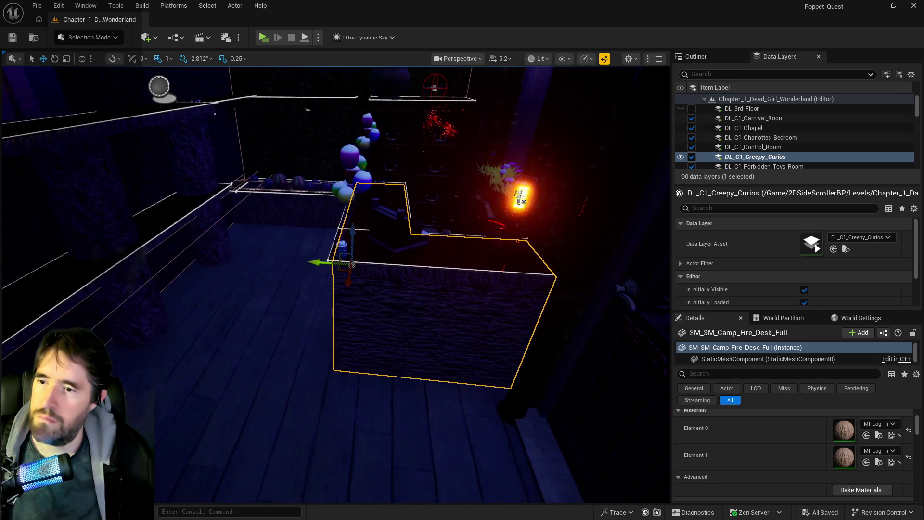
pyautogui.moveTo(361, 163); pyautogui.dragTo(339, 159)
pyautogui.moveTo(384, 289); pyautogui.dragTo(384, 289)
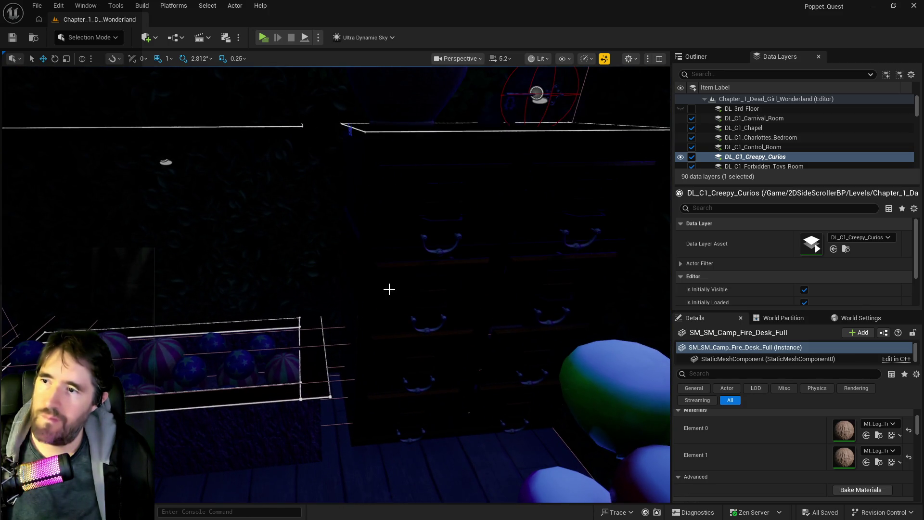
pyautogui.click(630, 413)
pyautogui.scroll(-2, 786, 458)
pyautogui.scroll(5, 784, 455)
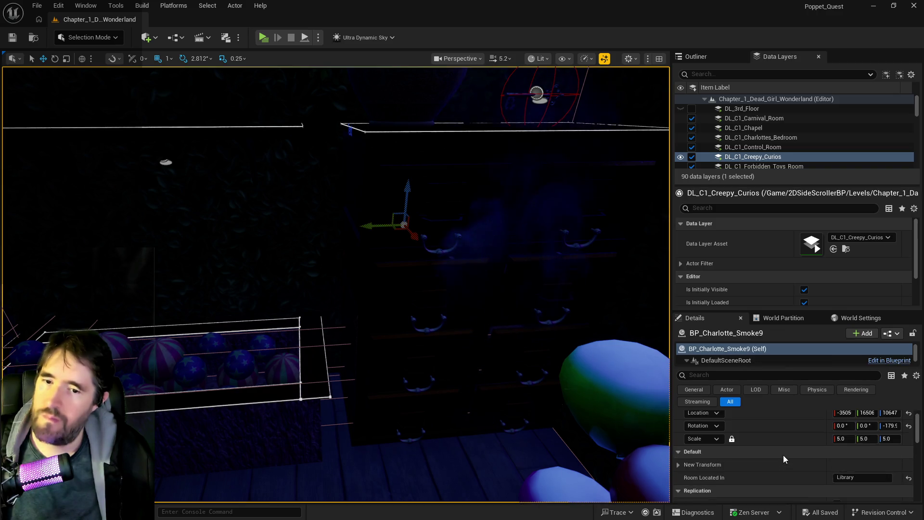
pyautogui.moveTo(422, 350); pyautogui.dragTo(411, 339)
pyautogui.click(463, 400)
pyautogui.scroll(-10, 865, 475)
pyautogui.scroll(5, 523, 384)
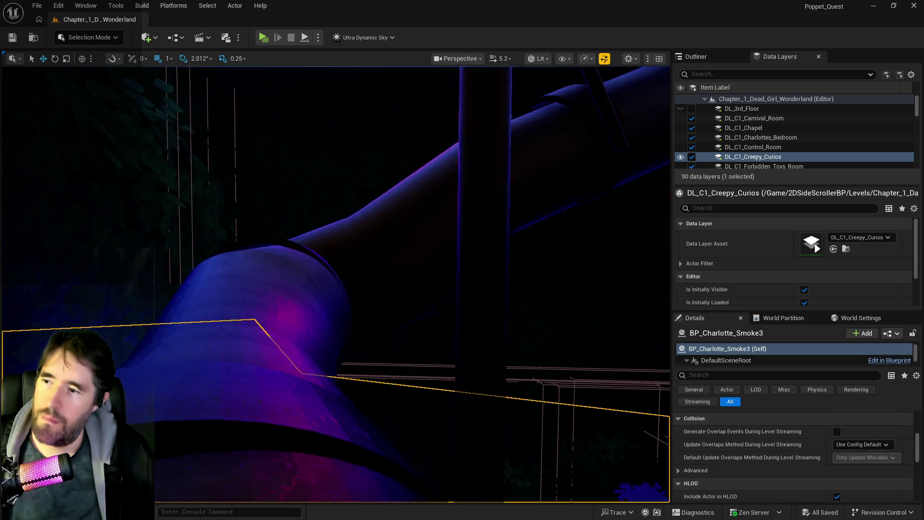
pyautogui.click(261, 364)
pyautogui.scroll(5, 824, 468)
pyautogui.scroll(-2, 831, 472)
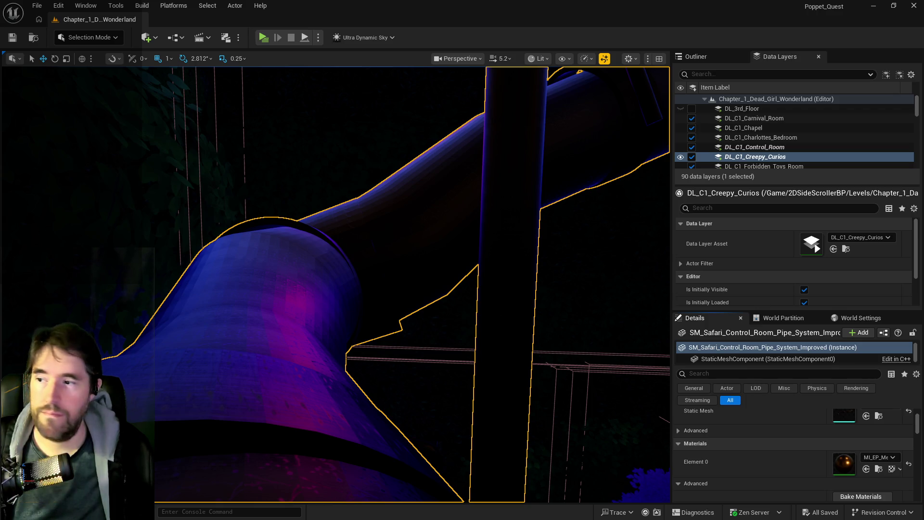
# Assign an MI_EP material instance to SM_SM_Camp_Fire_Desk_Full's Element 0 so the desk turns dark
pyautogui.press('s')
pyautogui.press('w')
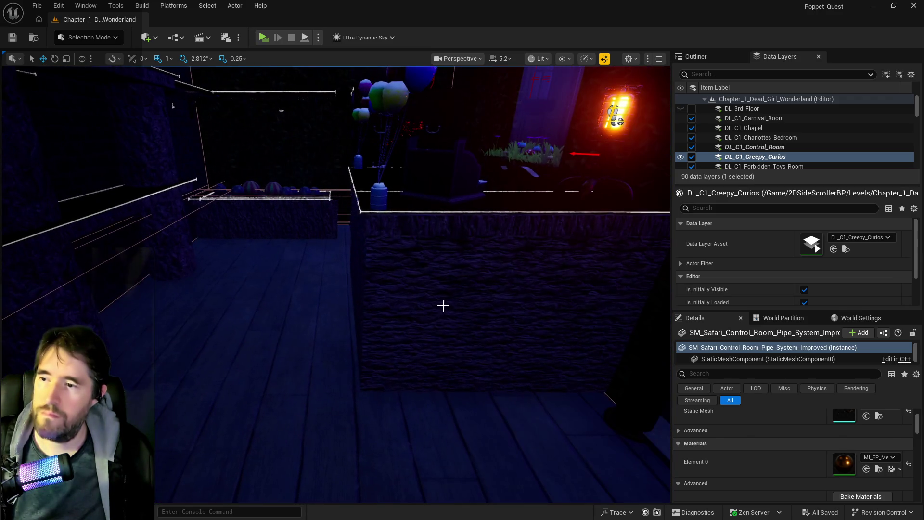
pyautogui.click(452, 293)
pyautogui.scroll(2, 817, 455)
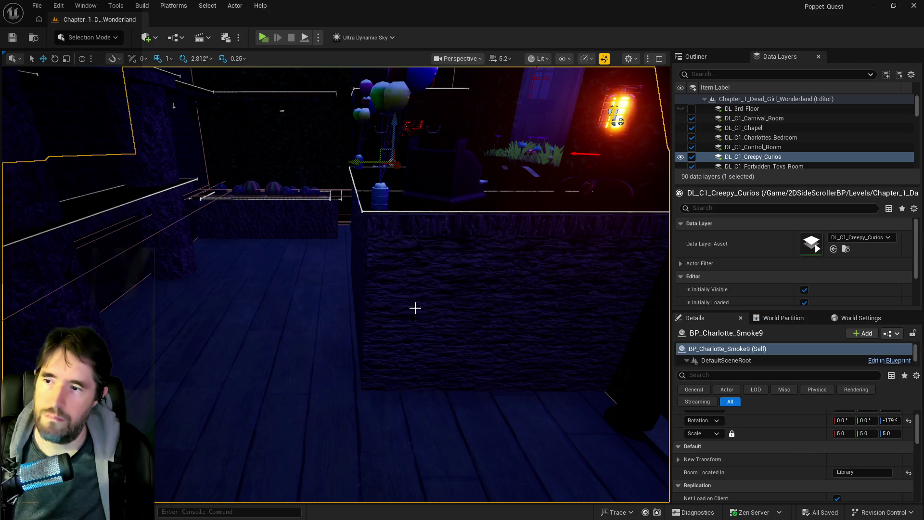
pyautogui.moveTo(431, 307); pyautogui.dragTo(432, 279)
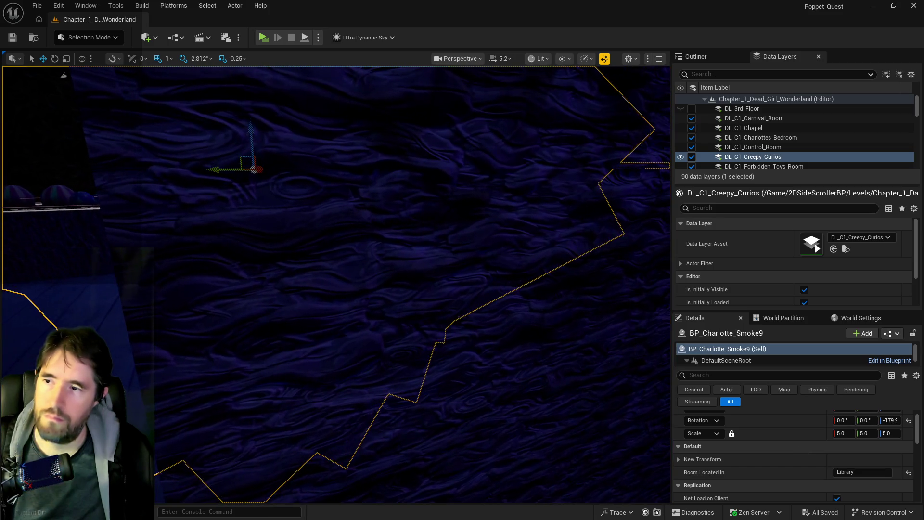
pyautogui.click(411, 305)
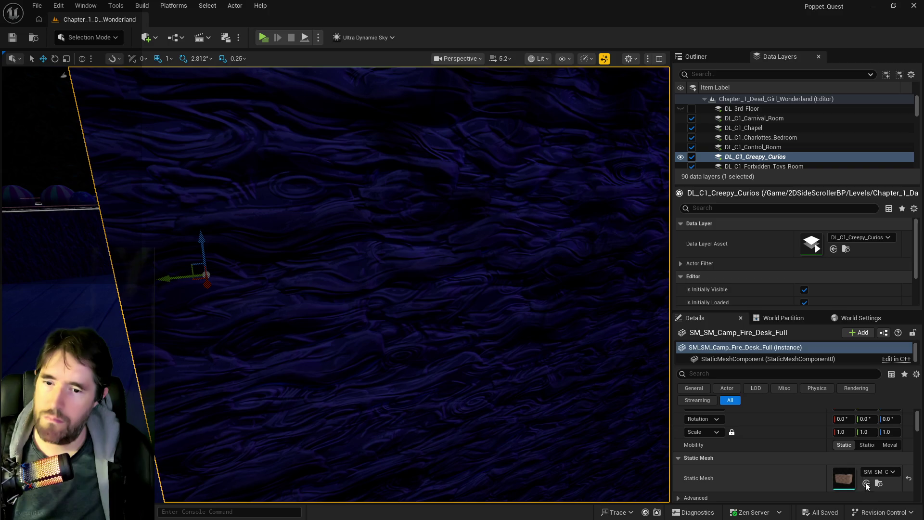
pyautogui.scroll(-2, 857, 484)
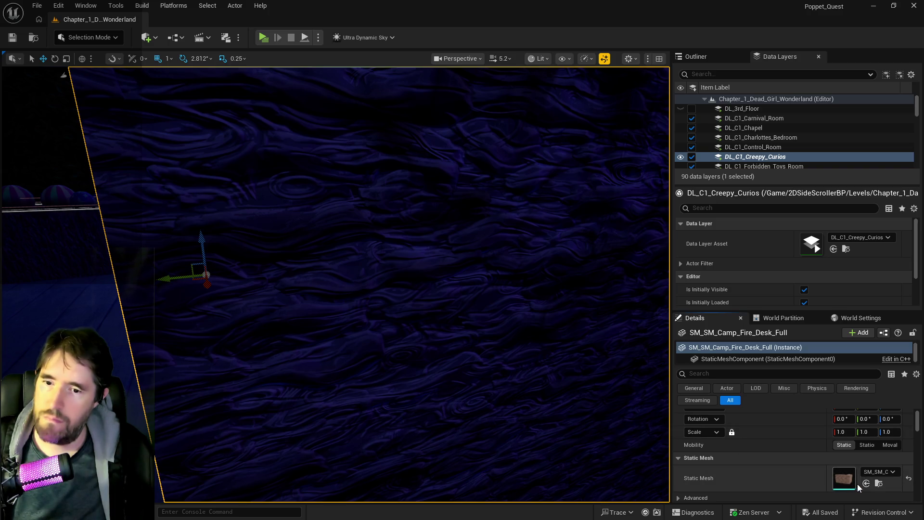
pyautogui.click(867, 490)
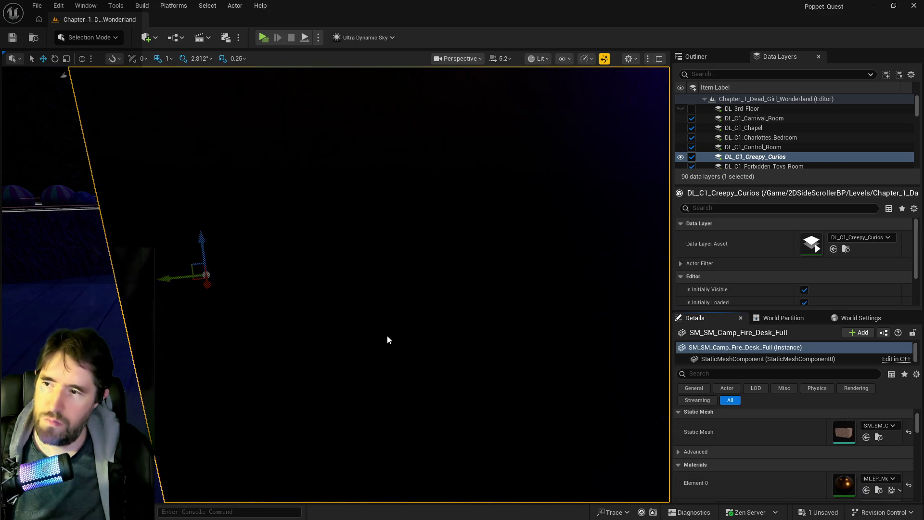
pyautogui.moveTo(206, 274)
pyautogui.mouseDown()
pyautogui.moveTo(186, 198)
pyautogui.moveTo(202, 164)
pyautogui.moveTo(221, 152)
pyautogui.mouseUp()
pyautogui.moveTo(650, 398)
pyautogui.mouseDown()
pyautogui.moveTo(640, 392)
pyautogui.moveTo(650, 398)
pyautogui.mouseUp()
pyautogui.click(343, 392)
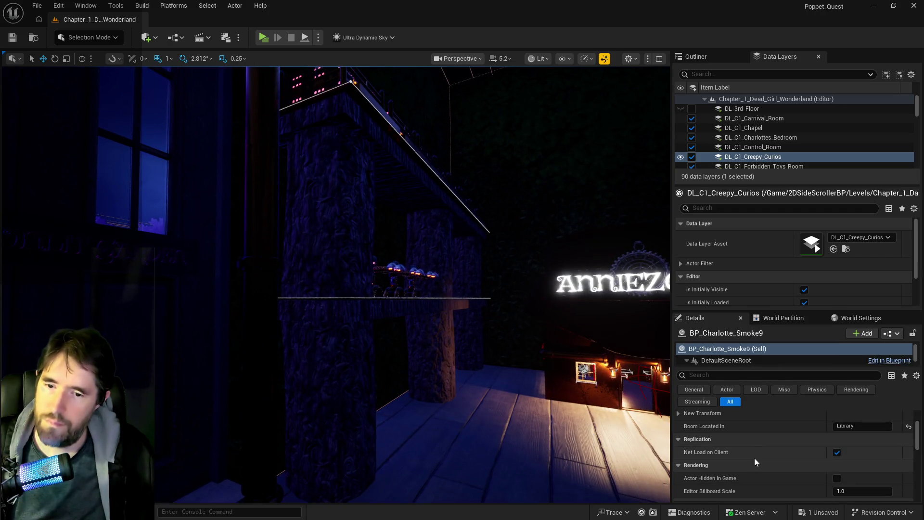
# Check BP_Stitch_Voodoo's components in Merge Actors, then open the voodoo doll Blueprint instead
pyautogui.click(332, 251)
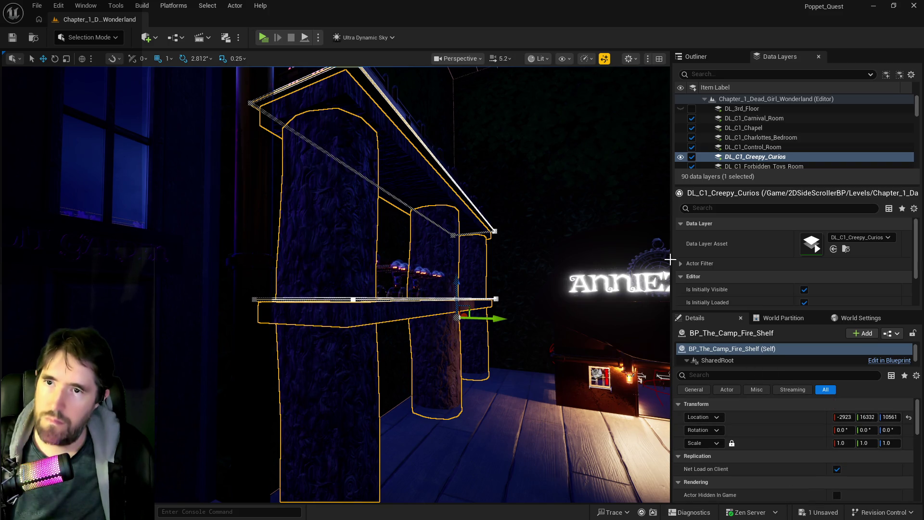
pyautogui.click(714, 53)
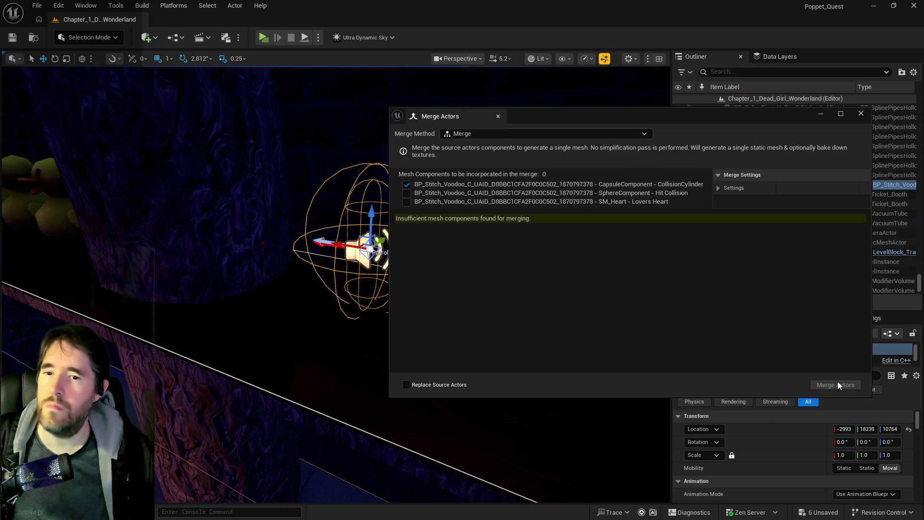
pyautogui.click(559, 184)
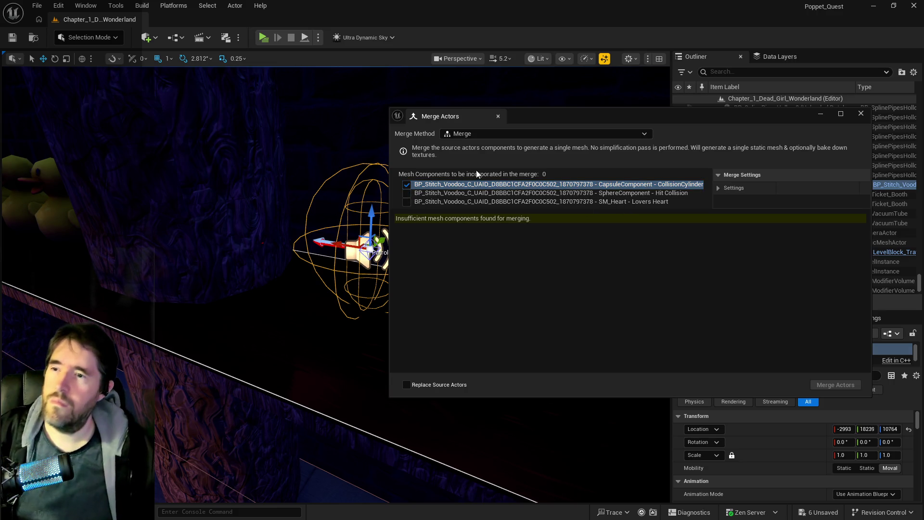
pyautogui.moveTo(529, 122)
pyautogui.mouseDown()
pyautogui.moveTo(795, 144)
pyautogui.moveTo(811, 151)
pyautogui.moveTo(584, 150)
pyautogui.moveTo(923, 202)
pyautogui.mouseUp()
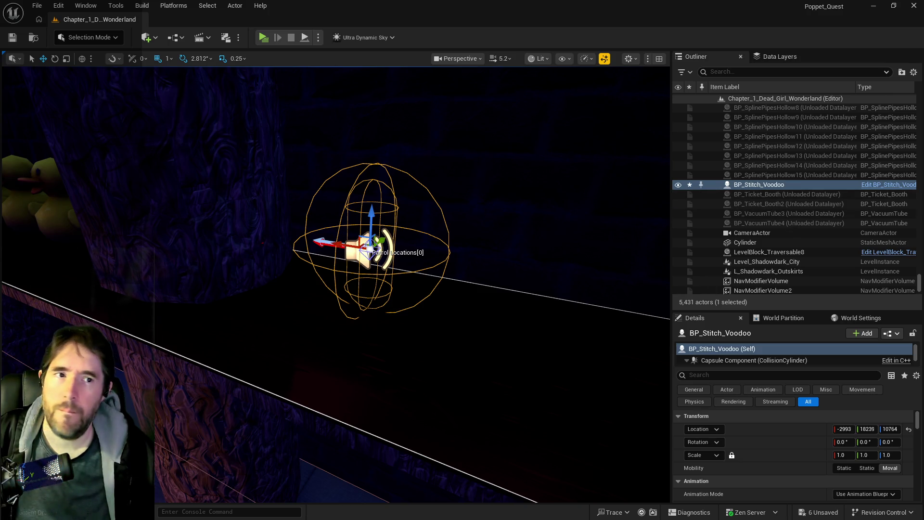
pyautogui.hotkey('ctrl', 'e')
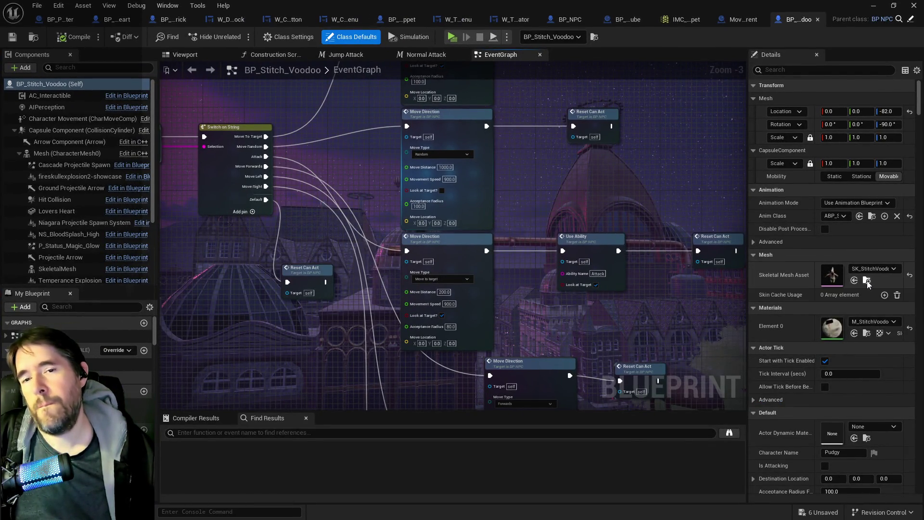
# Drag the SK_StitchVoodoo skeletal mesh into the level beside the blueprint doll
pyautogui.click(868, 281)
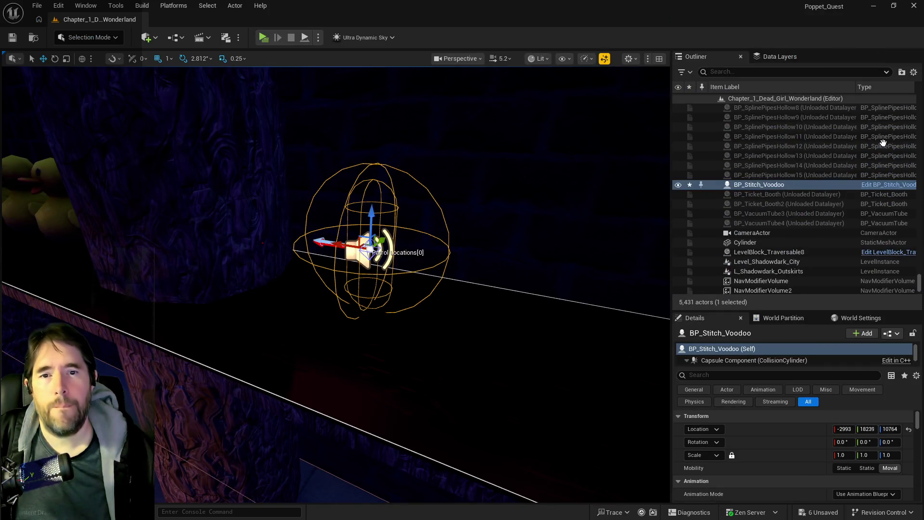
pyautogui.moveTo(884, 143)
pyautogui.mouseDown()
pyautogui.moveTo(502, 316)
pyautogui.moveTo(492, 342)
pyautogui.mouseUp()
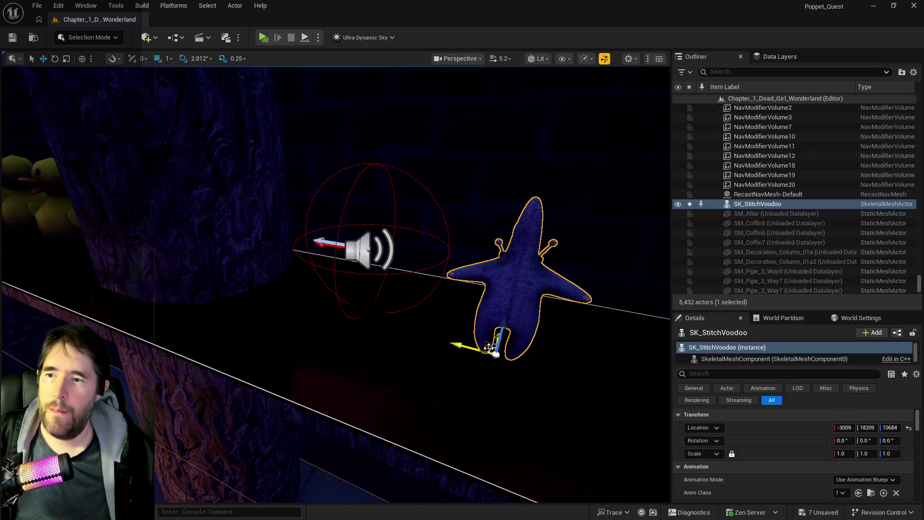
pyautogui.press('e')
pyautogui.moveTo(449, 366)
pyautogui.mouseDown()
pyautogui.moveTo(429, 369)
pyautogui.moveTo(559, 385)
pyautogui.moveTo(567, 366)
pyautogui.moveTo(549, 379)
pyautogui.mouseUp()
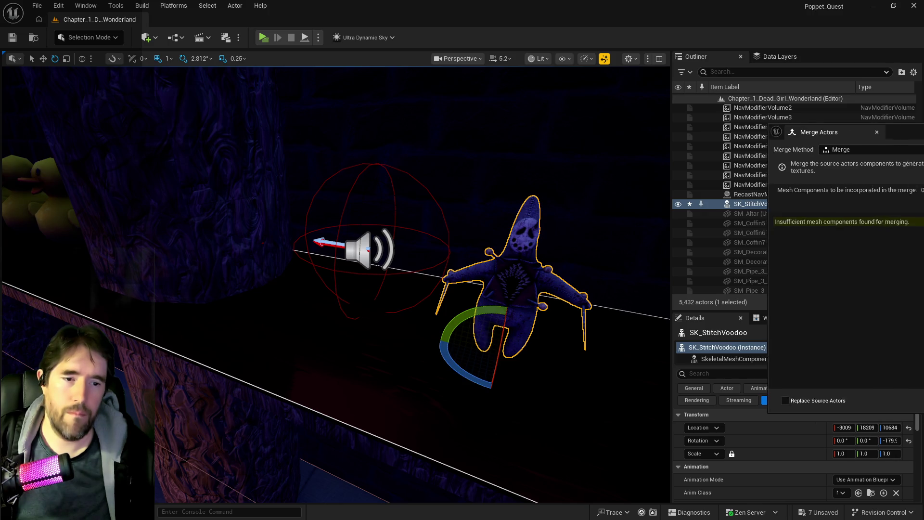
pyautogui.click(568, 294)
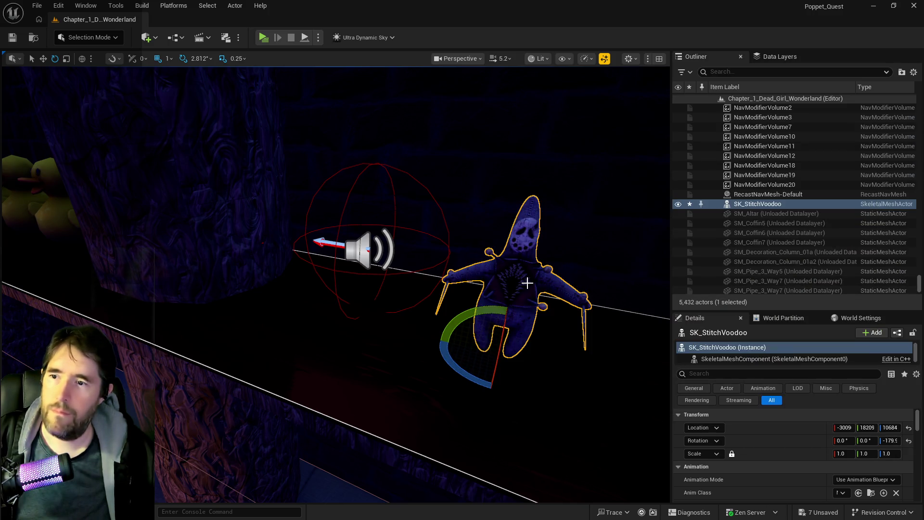
pyautogui.rightClick(528, 283)
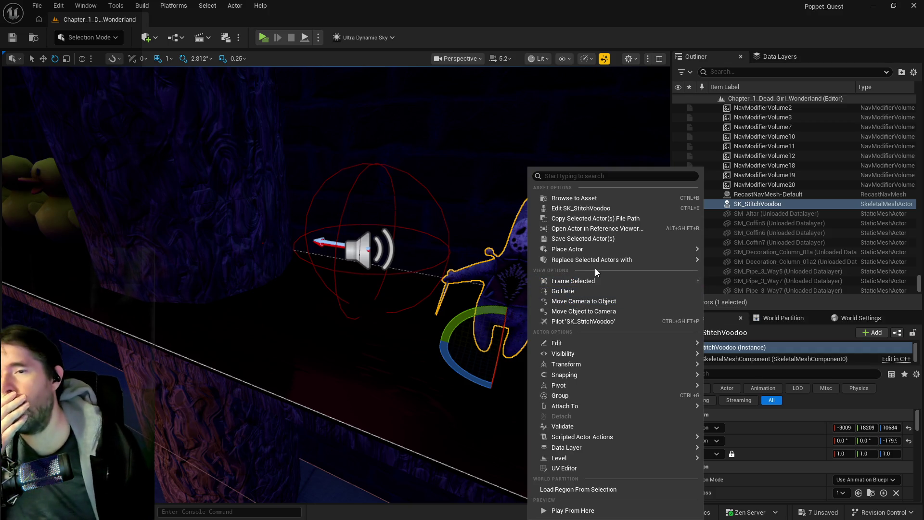
pyautogui.moveTo(575, 390)
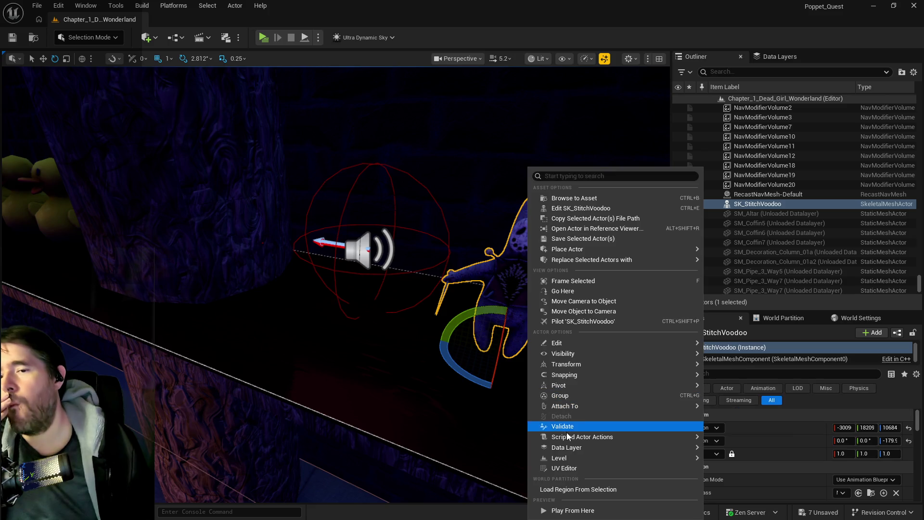
pyautogui.moveTo(566, 446)
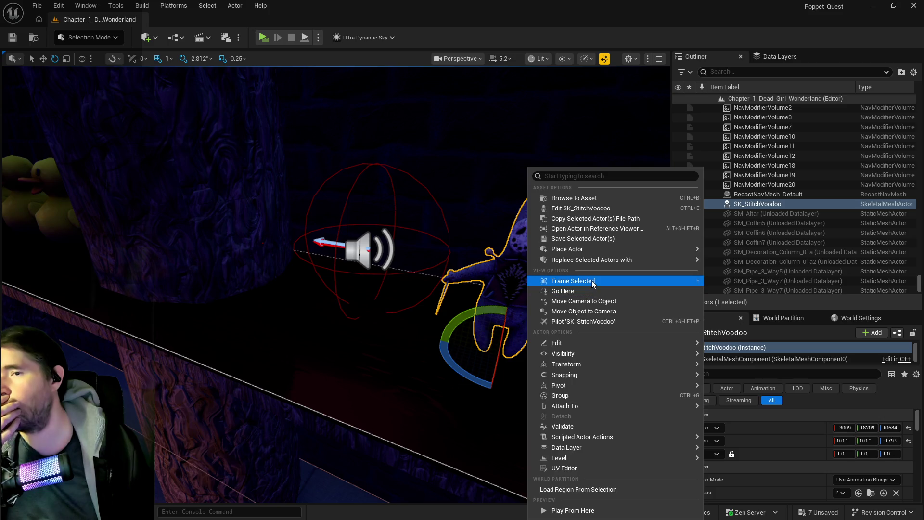
pyautogui.moveTo(605, 251)
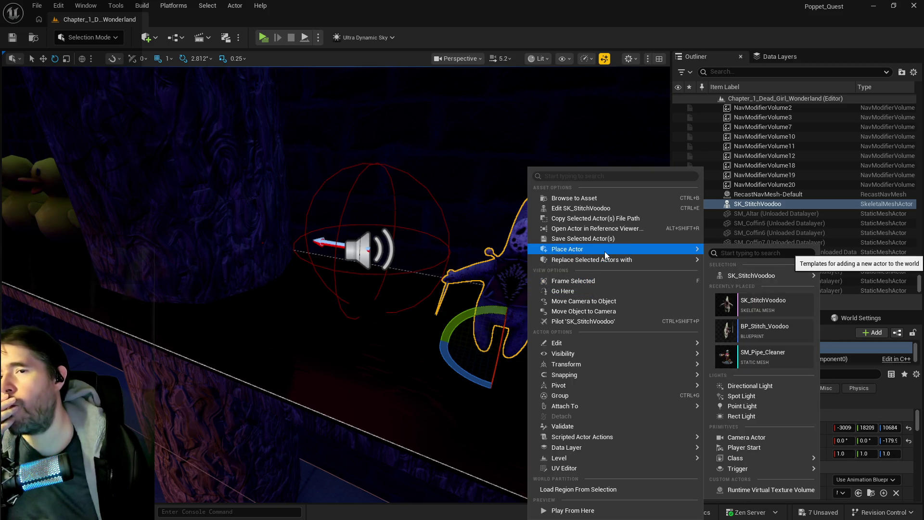
pyautogui.press('Escape')
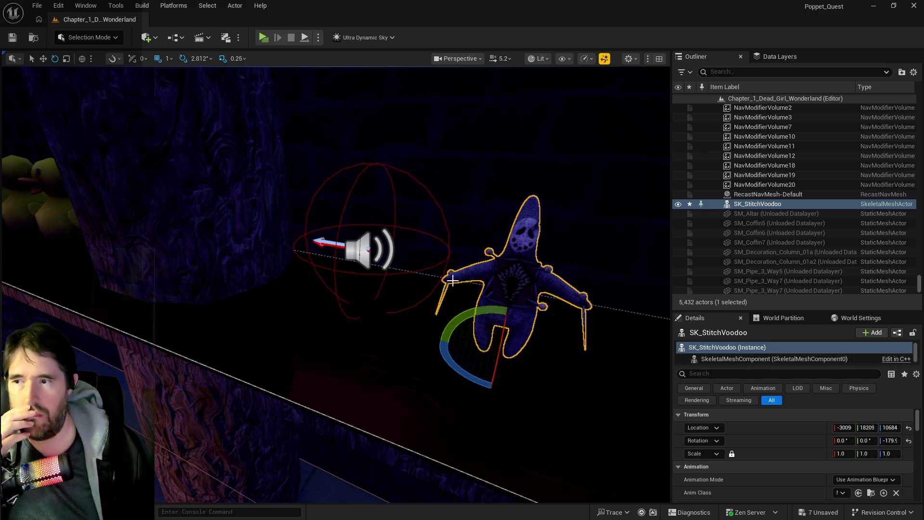
pyautogui.click(366, 250)
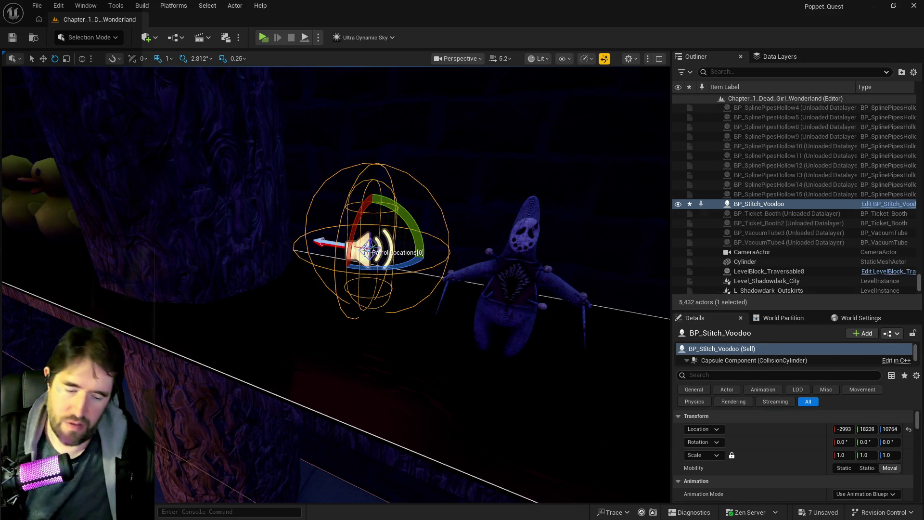
# Delete the BP_Stitch_Voodoo doll and move the SK_StitchVoodoo doll along the shelf
pyautogui.press('Delete')
pyautogui.scroll(-10, 384, 330)
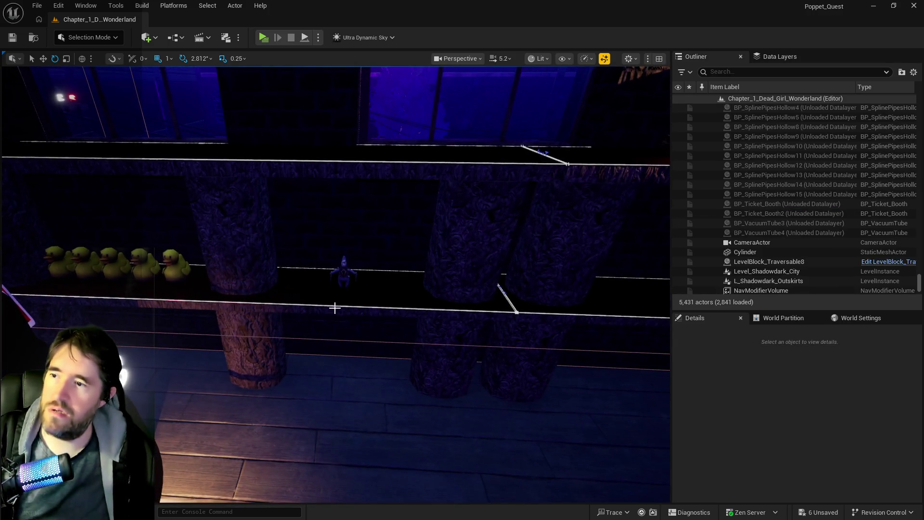
pyautogui.click(340, 271)
pyautogui.press('r')
pyautogui.press('w')
pyautogui.moveTo(318, 285)
pyautogui.mouseDown()
pyautogui.moveTo(269, 285)
pyautogui.moveTo(375, 290)
pyautogui.mouseUp()
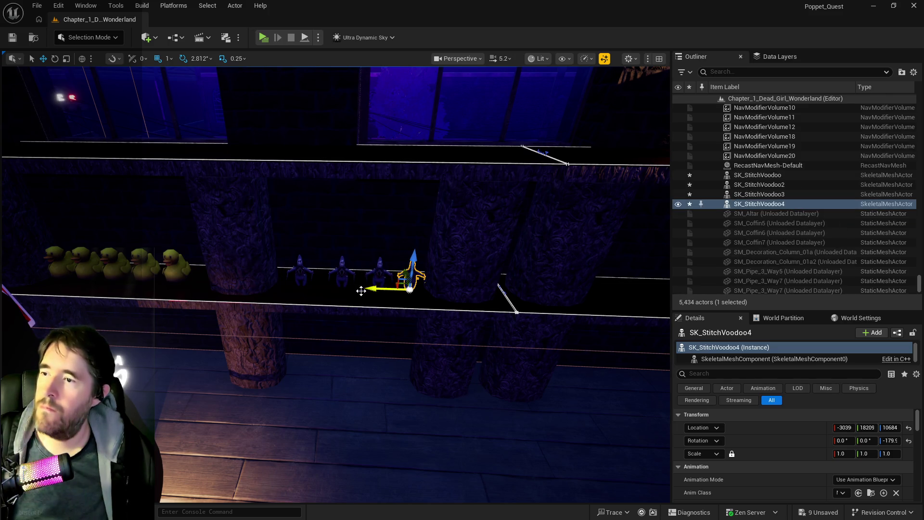
# Even out the spacing of dolls two to four, placing the fourth at -3037, 18209, 10684
pyautogui.click(343, 282)
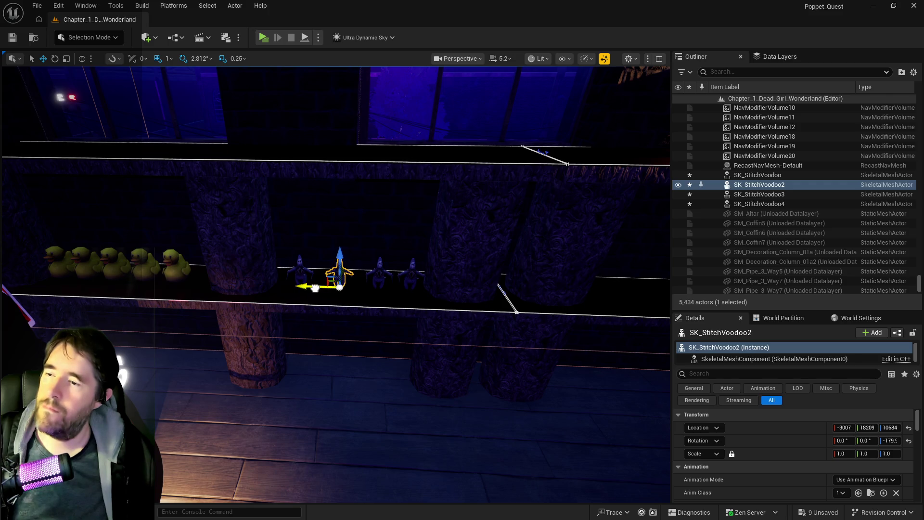
pyautogui.click(375, 281)
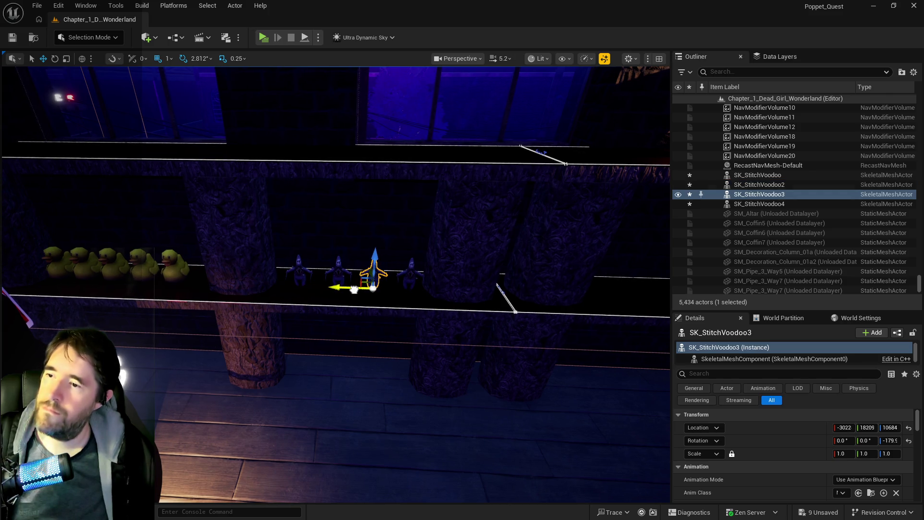
pyautogui.click(399, 283)
pyautogui.moveTo(398, 284); pyautogui.dragTo(394, 284)
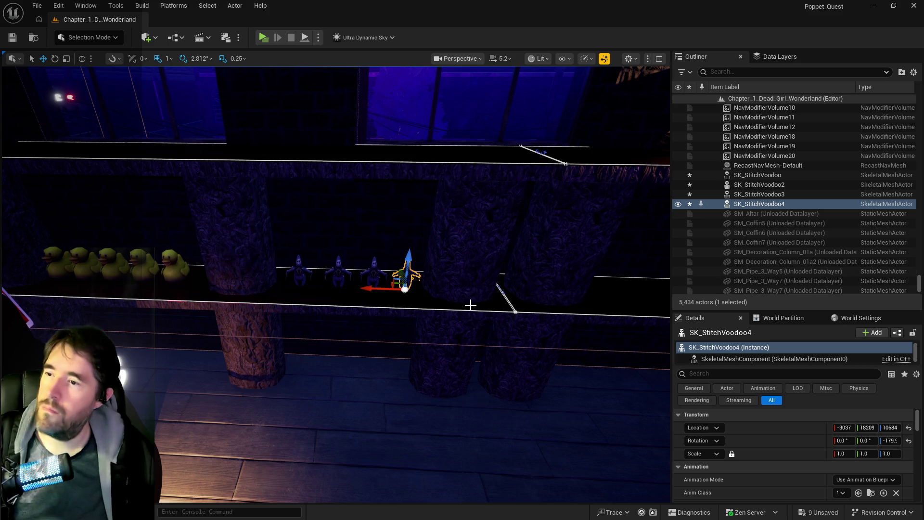
# Move the four SK_StitchVoodoo dolls into the Creepy Curios outliner folder
pyautogui.press('f')
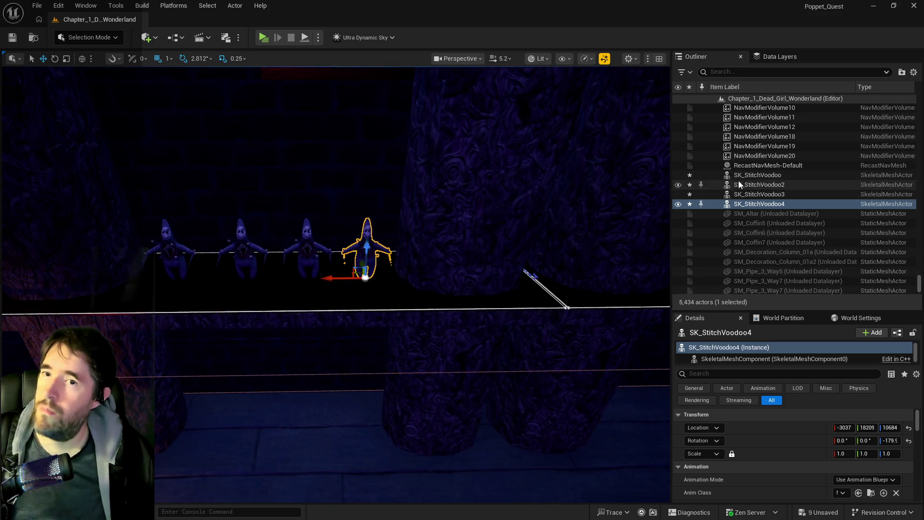
pyautogui.keyDown('shift'); pyautogui.click(751, 175); pyautogui.keyUp('shift')
pyautogui.rightClick(744, 179)
pyautogui.moveTo(771, 458)
pyautogui.write('creepy')
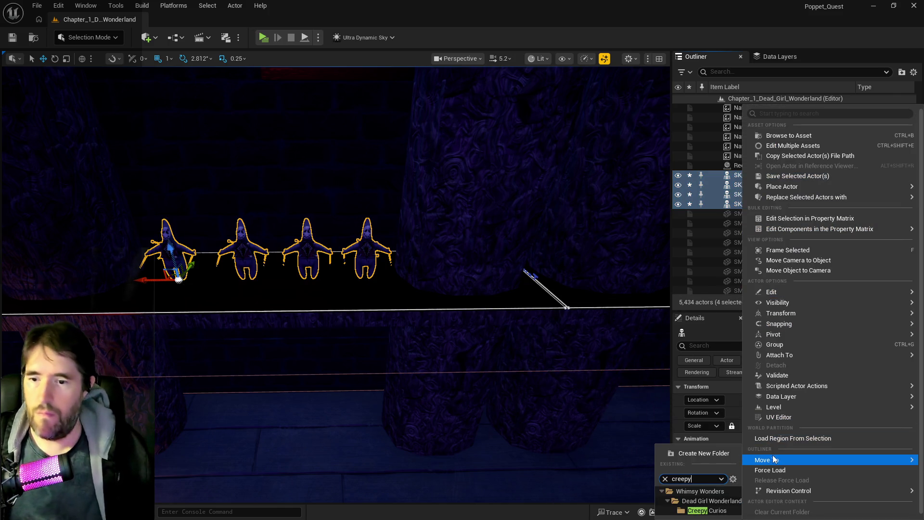
pyautogui.click(703, 511)
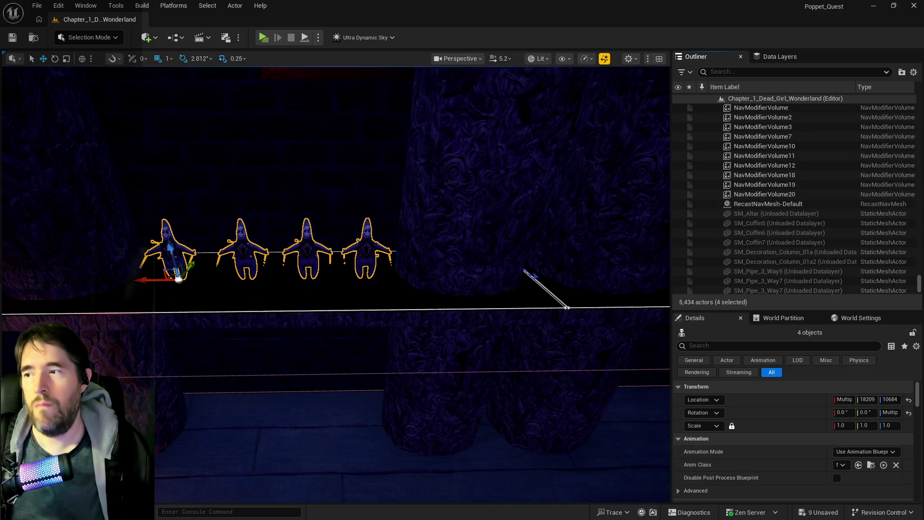
# Add the four voodoo dolls to the DL_C1_Creepy_Curios data layer and review the shelf
pyautogui.press('a')
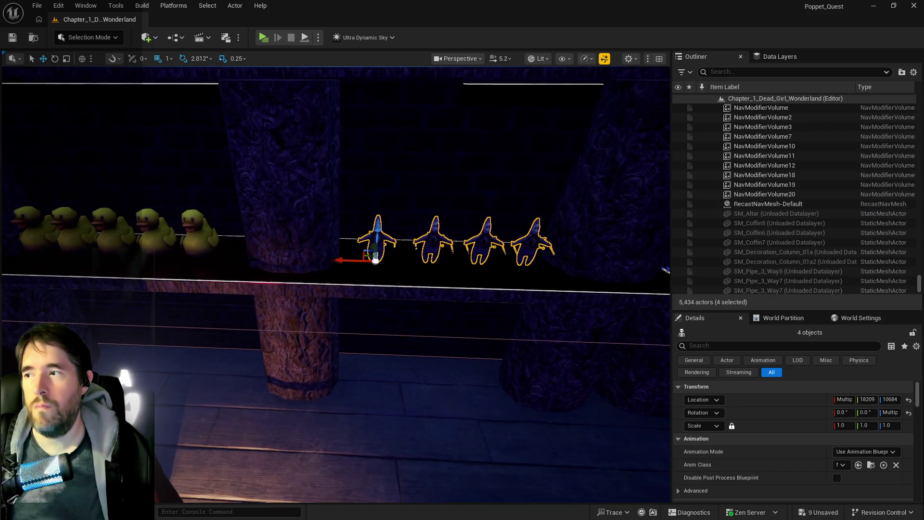
pyautogui.press('s')
pyautogui.press('e')
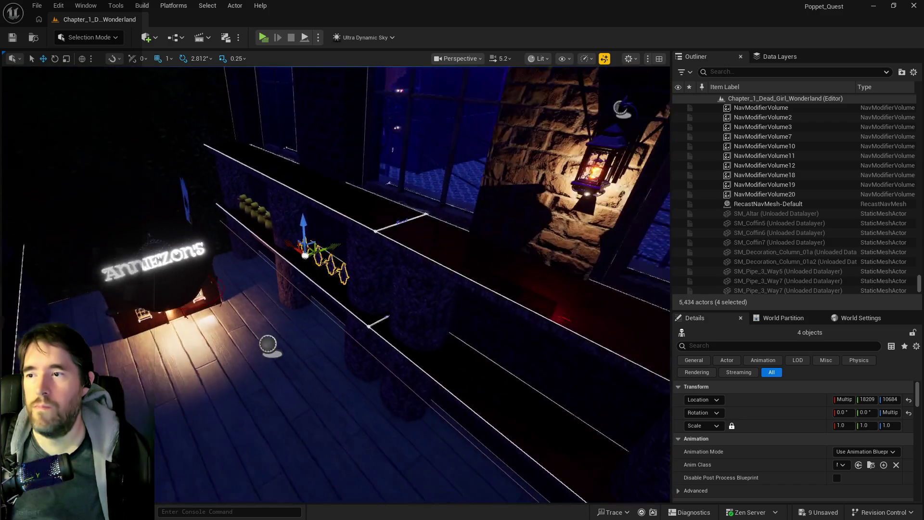
pyautogui.press('a')
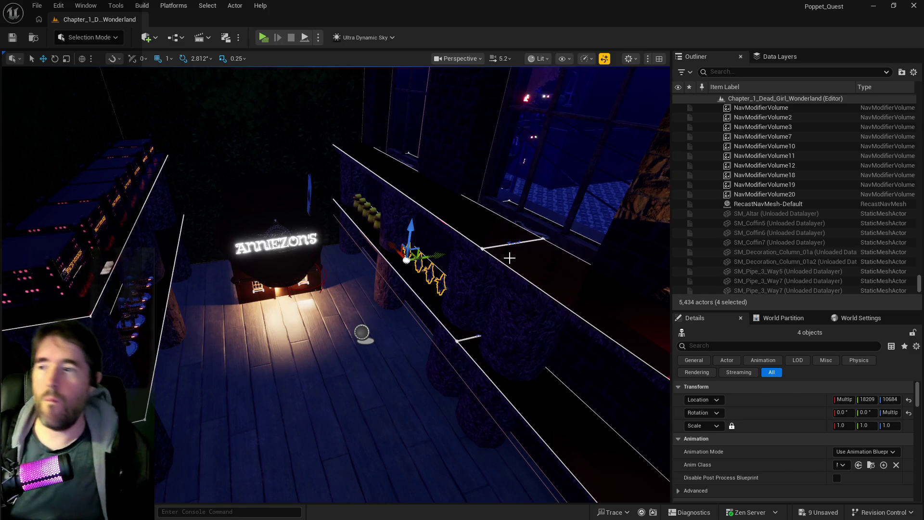
pyautogui.click(763, 56)
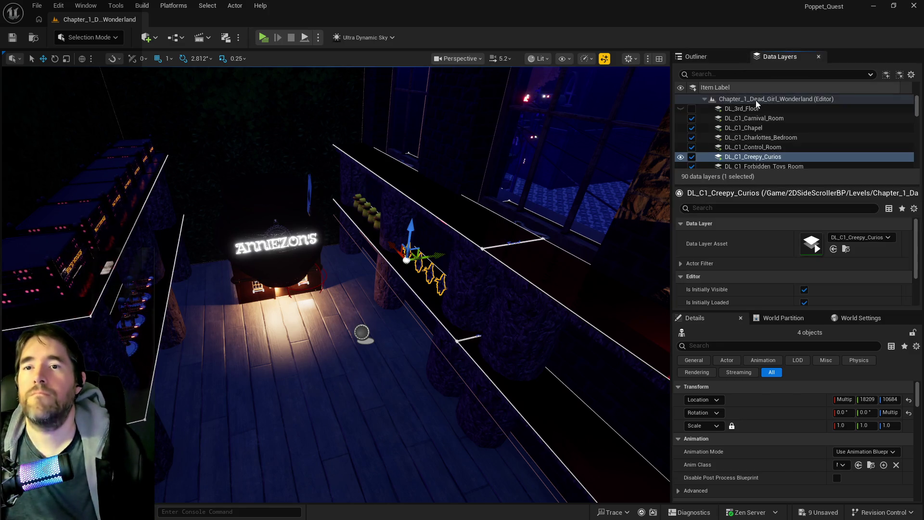
pyautogui.rightClick(741, 157)
pyautogui.click(790, 244)
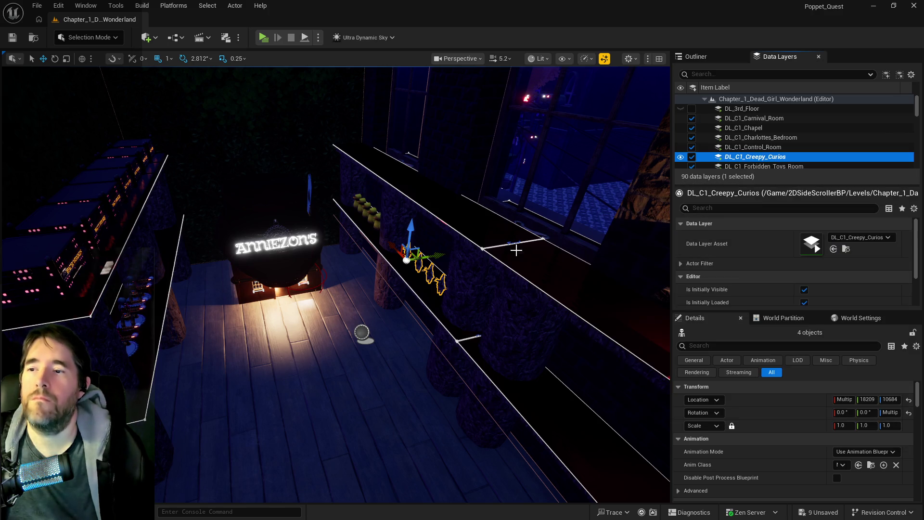
pyautogui.press('w')
pyautogui.press('s')
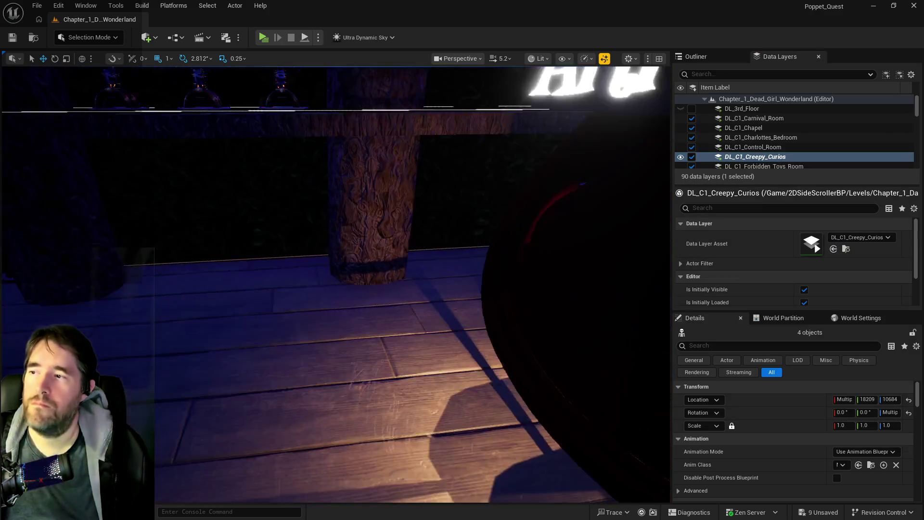
pyautogui.press('w')
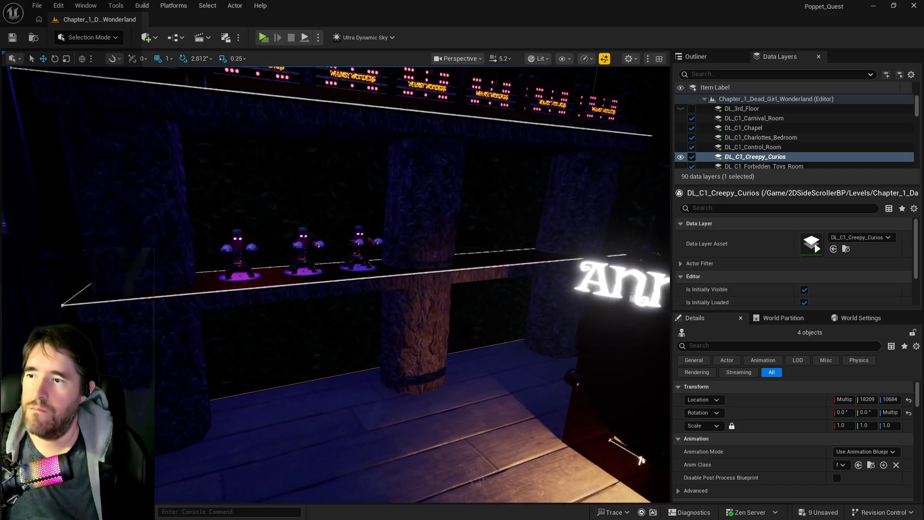
pyautogui.press('w')
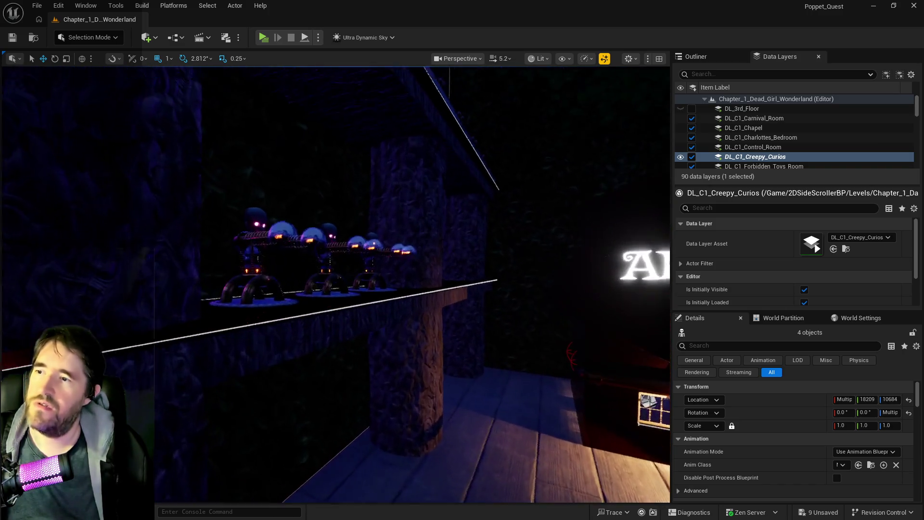
pyautogui.press('s')
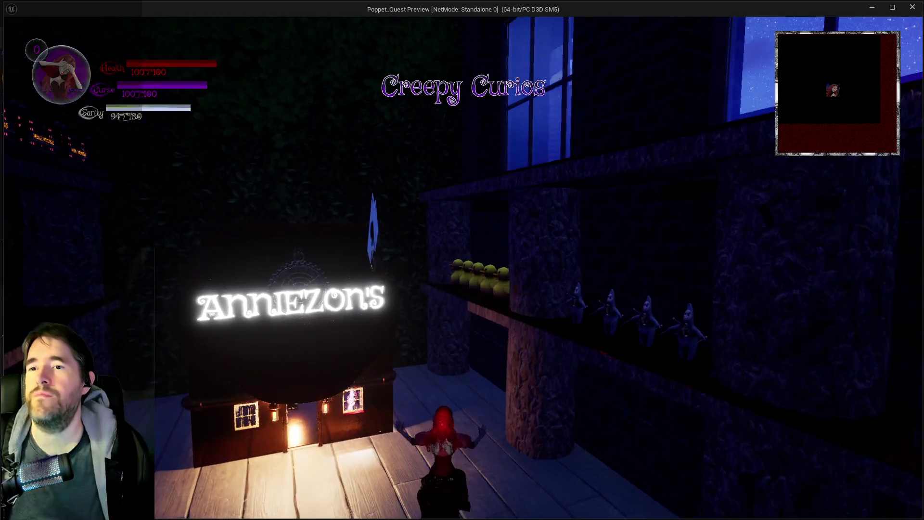
# Run the character along the ledge past the clockwork dolls to the wooden deck
pyautogui.press('w')
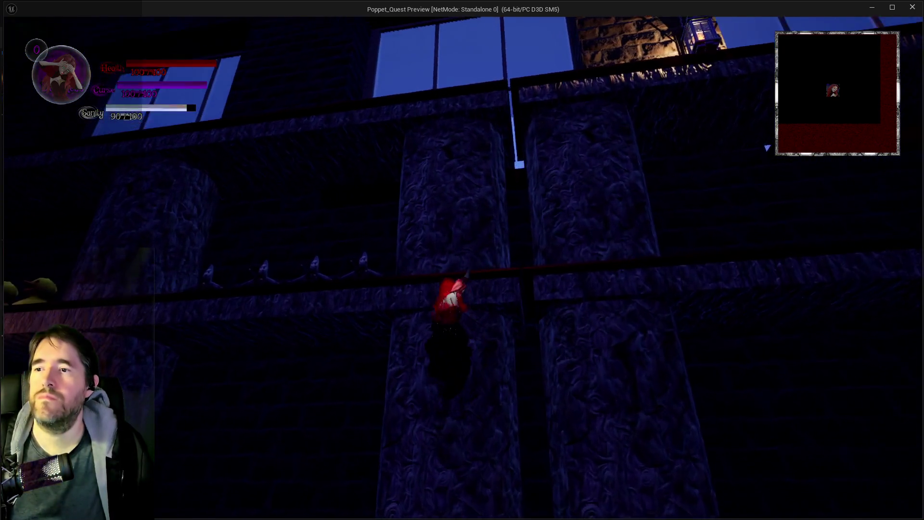
pyautogui.press('s')
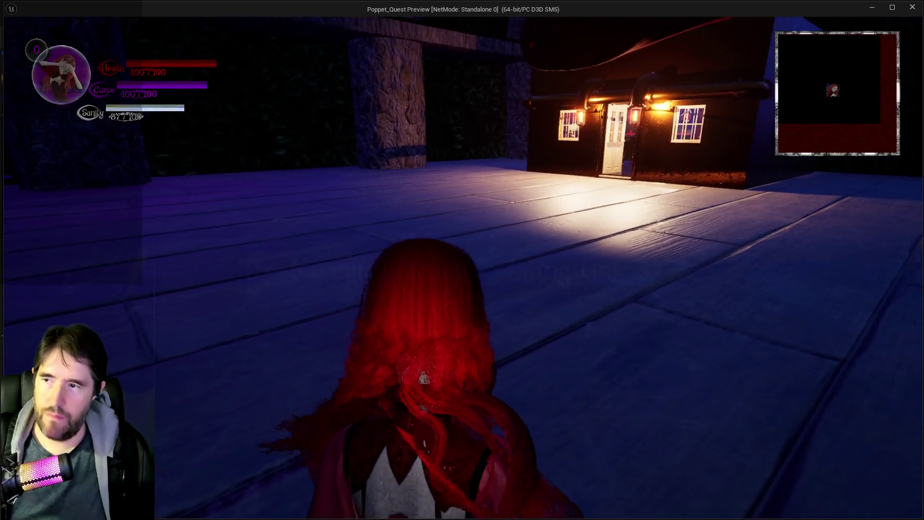
pyautogui.press('a')
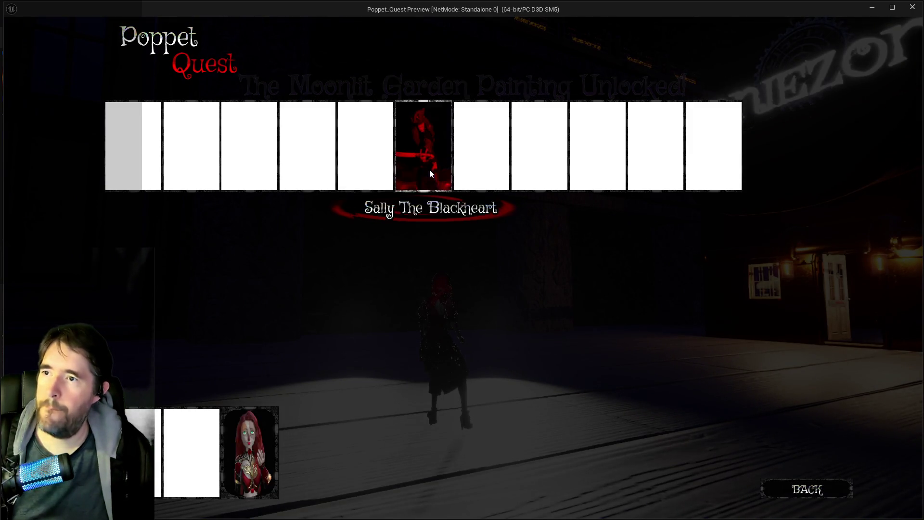
pyautogui.press('w')
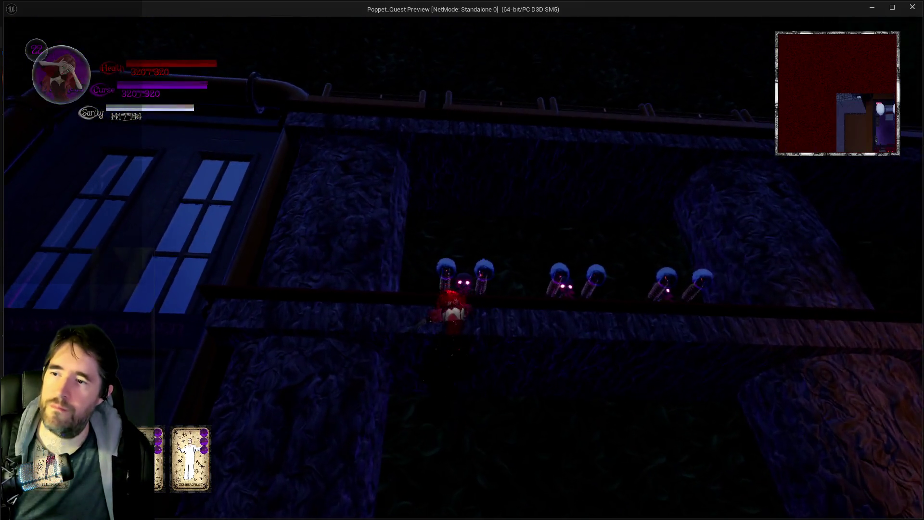
pyautogui.press('w')
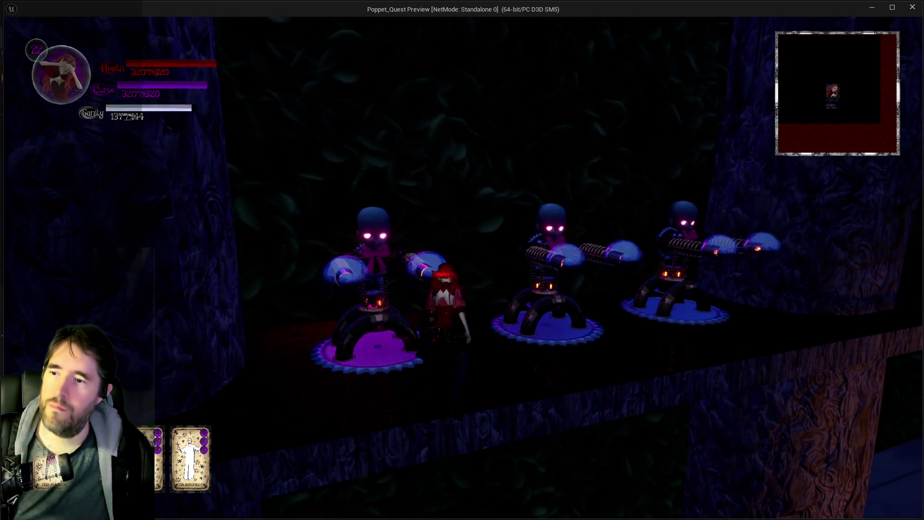
pyautogui.press('w')
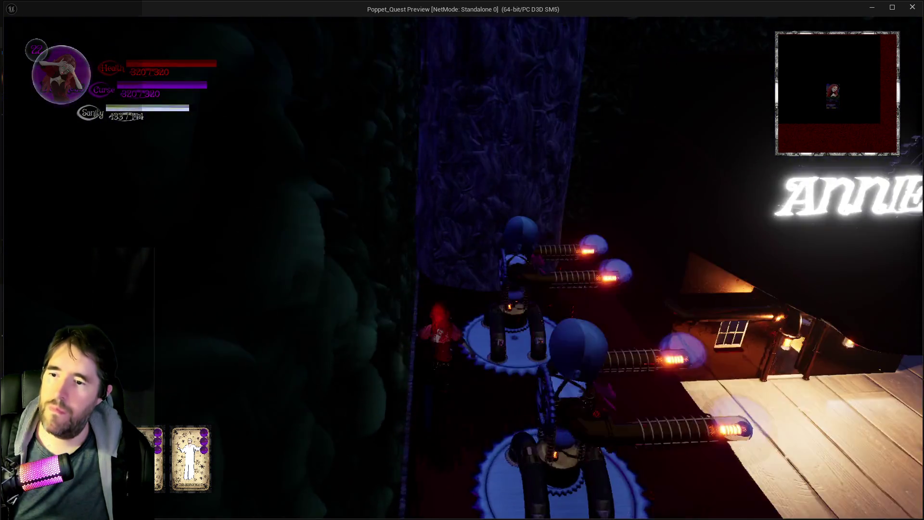
pyautogui.press('w')
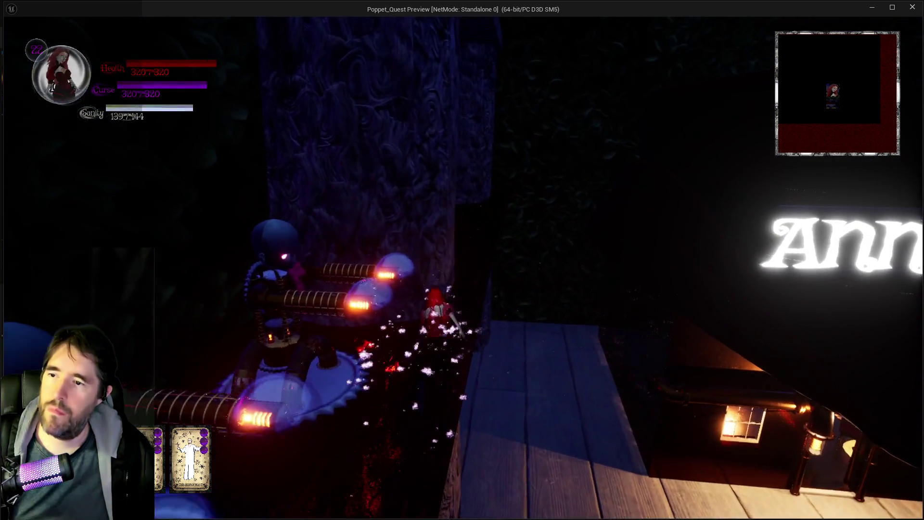
pyautogui.press('w')
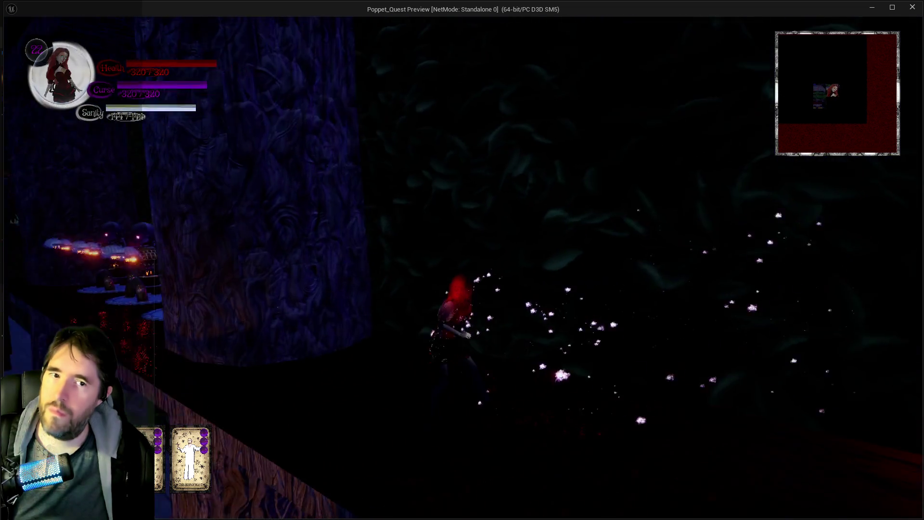
pyautogui.press('w')
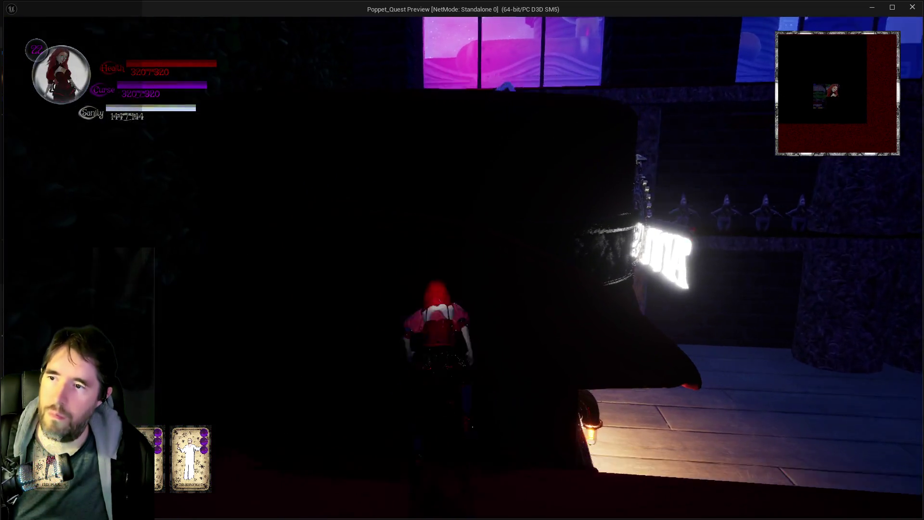
# Glide onto the Whimsy Wonders shelf tops, run along them and fly onto a platform
pyautogui.press('space')
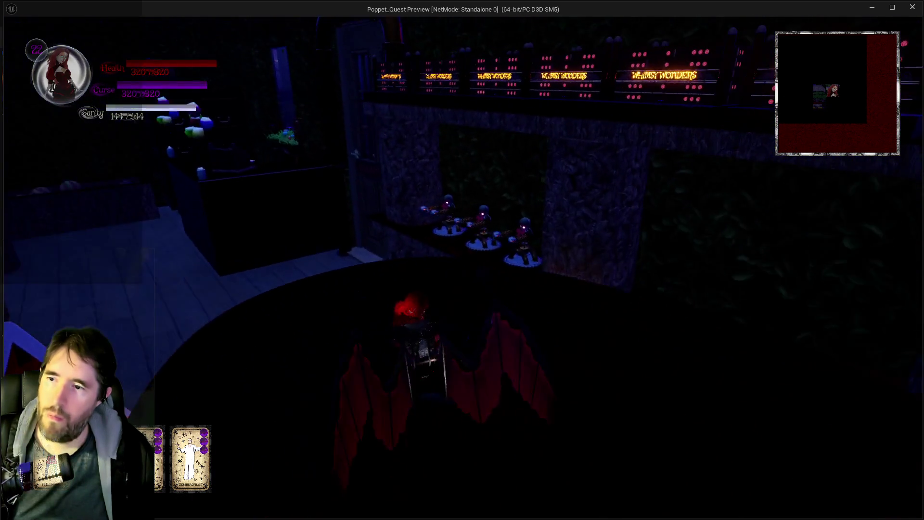
pyautogui.press('w')
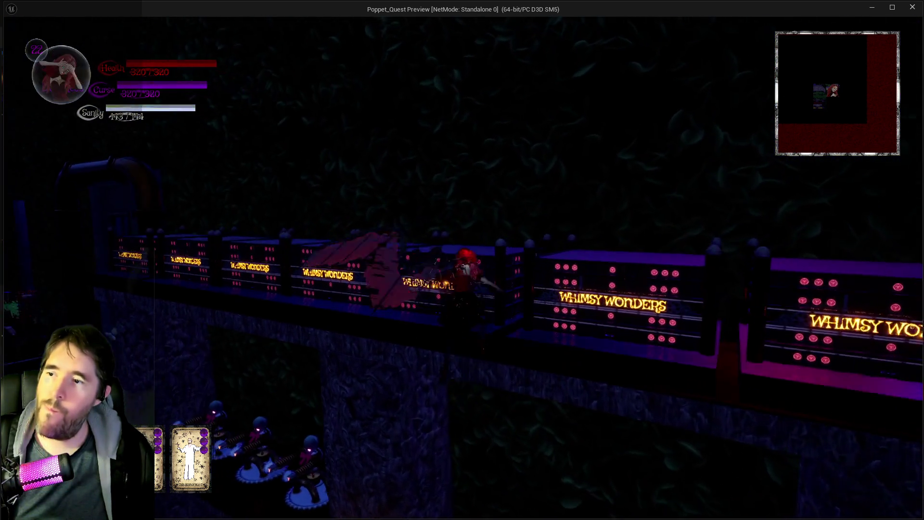
pyautogui.press('w')
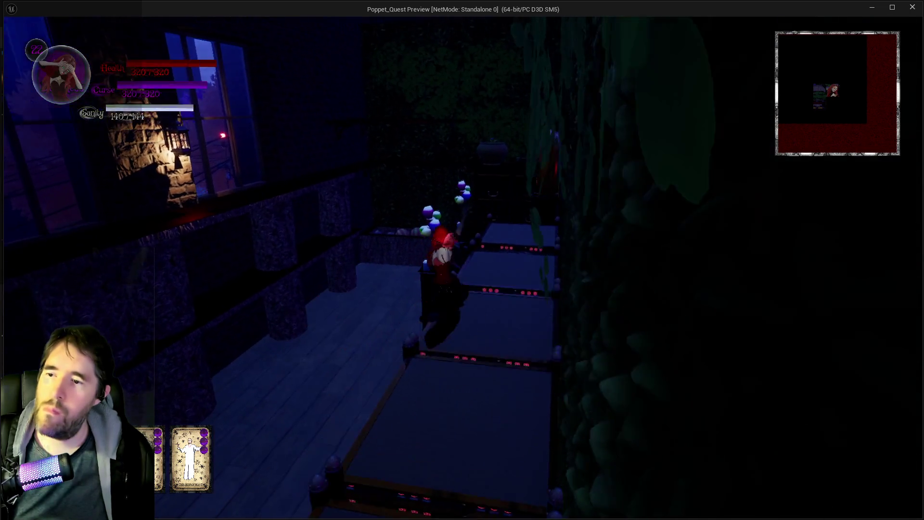
pyautogui.press('w')
pyautogui.press('space')
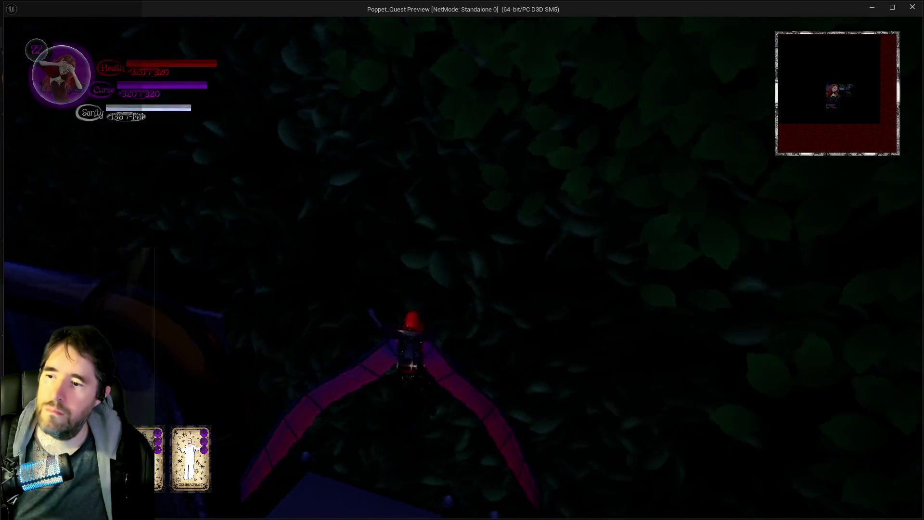
pyautogui.press('w')
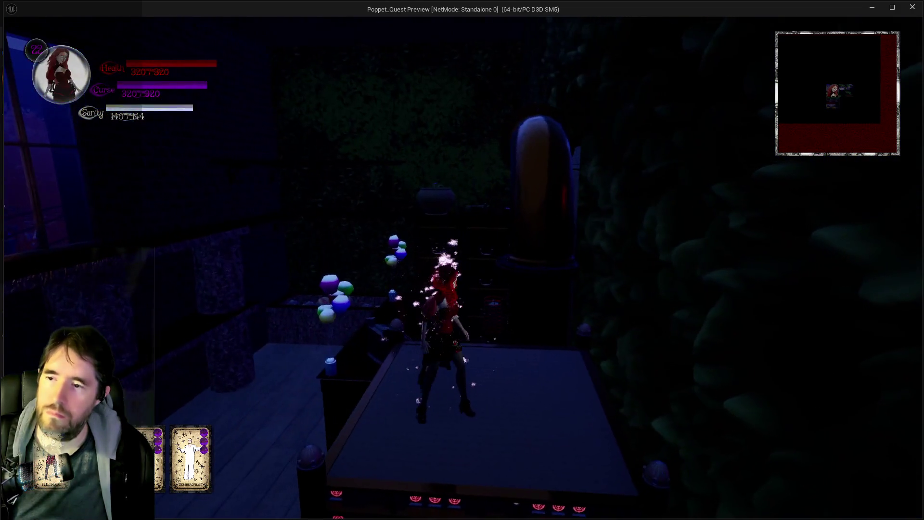
# Walk toward the Annezons shop past the ducks-and-cards shelf and along the wall
pyautogui.press('w')
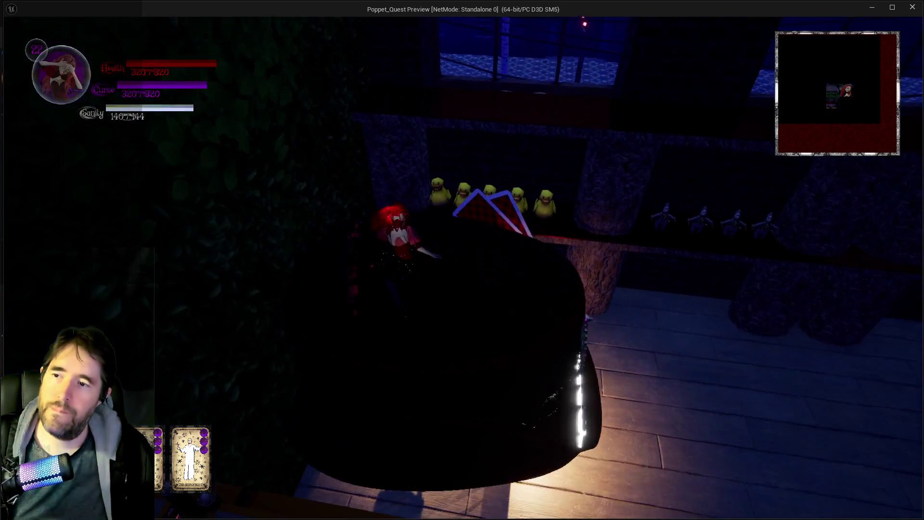
pyautogui.press('w')
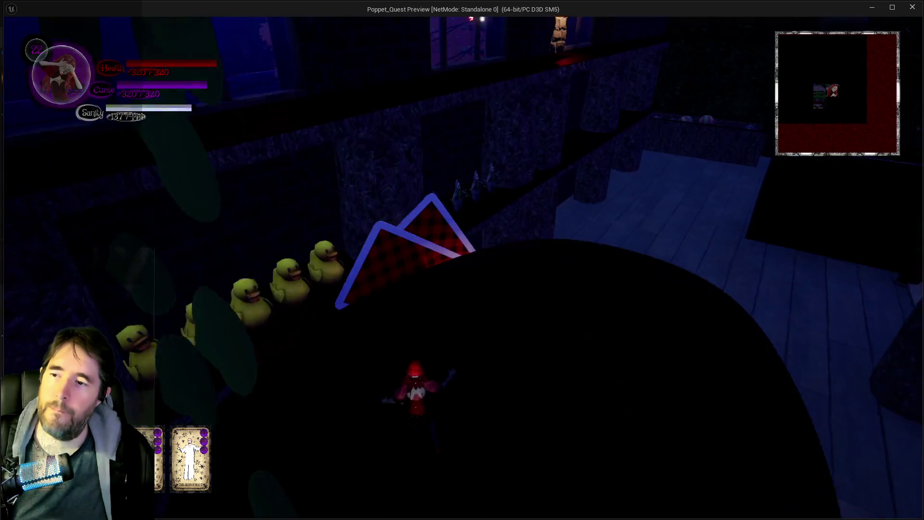
pyautogui.press('w')
pyautogui.press('w')
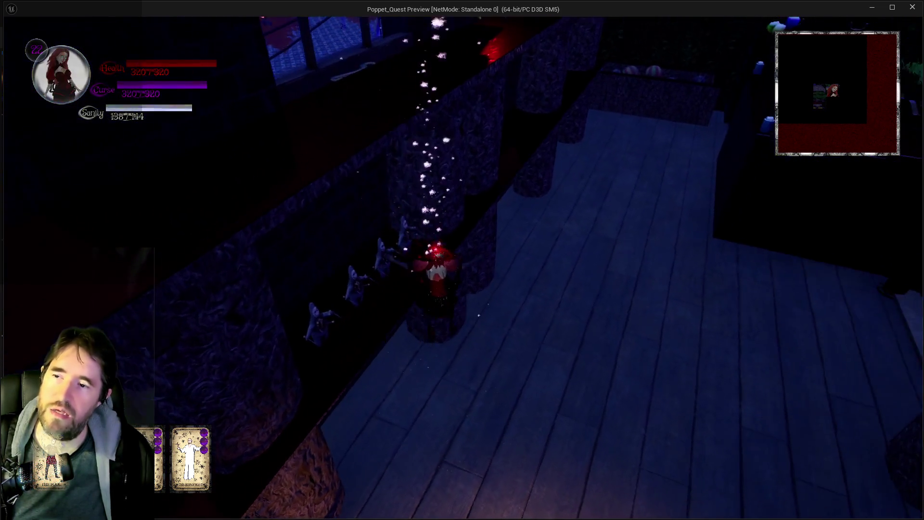
pyautogui.press('w')
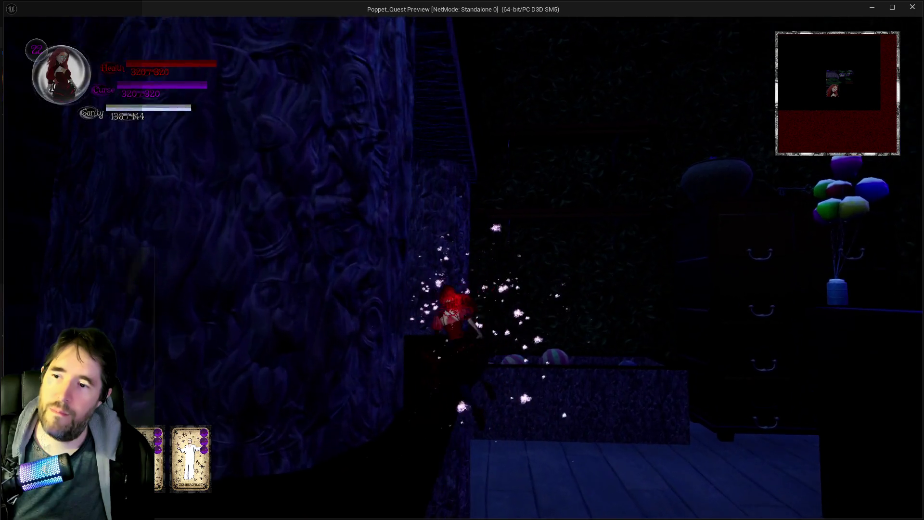
pyautogui.press('w')
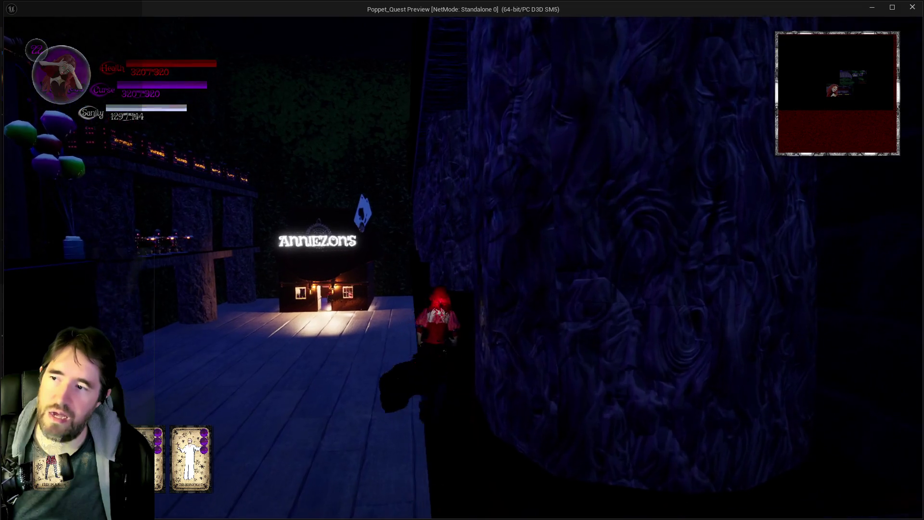
pyautogui.press('w')
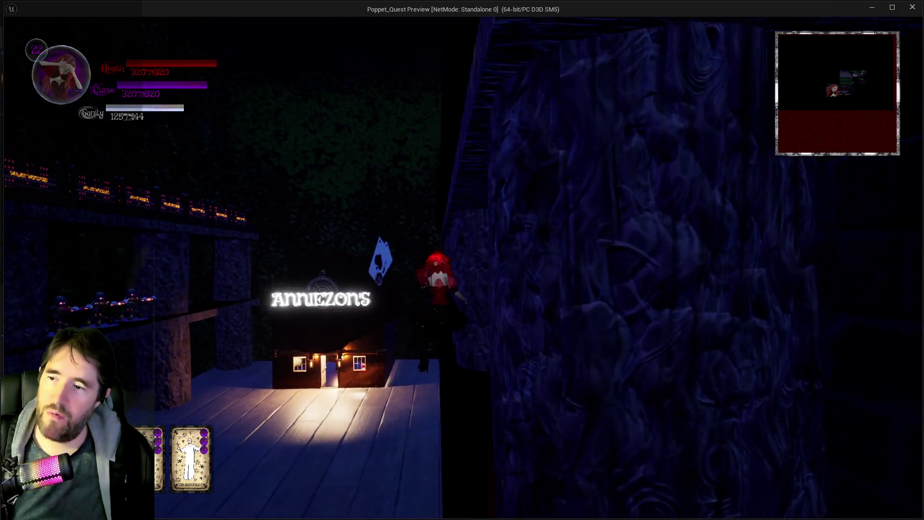
pyautogui.press('space')
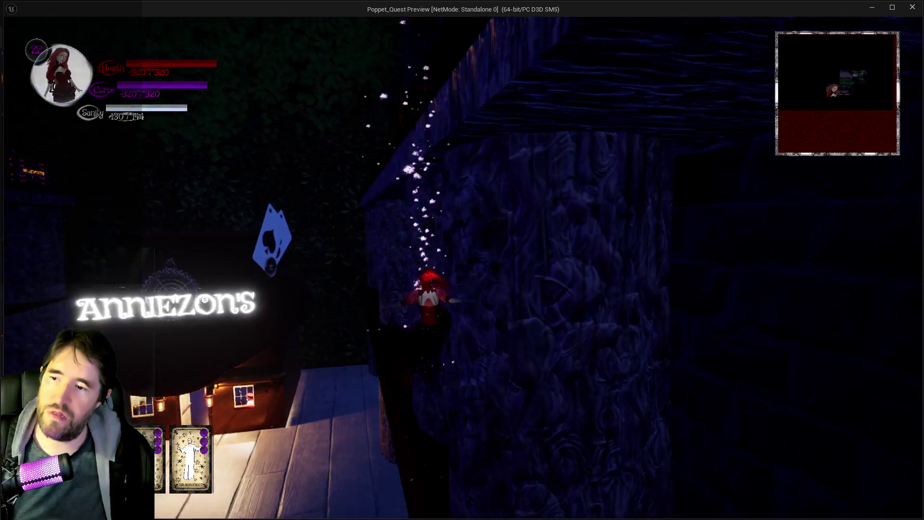
pyautogui.press('w')
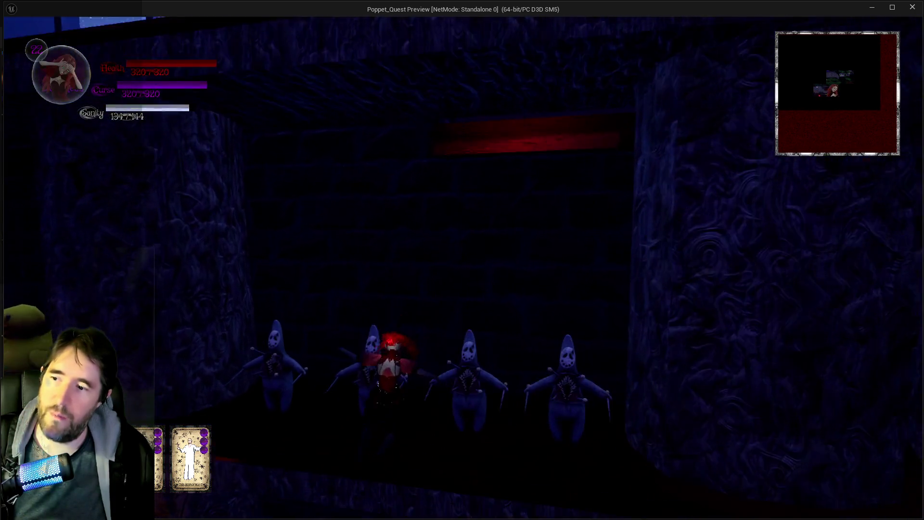
# Fly among the giant duckies onto the lit walkway by the voodoo dolls, then return to the editor
pyautogui.press('space')
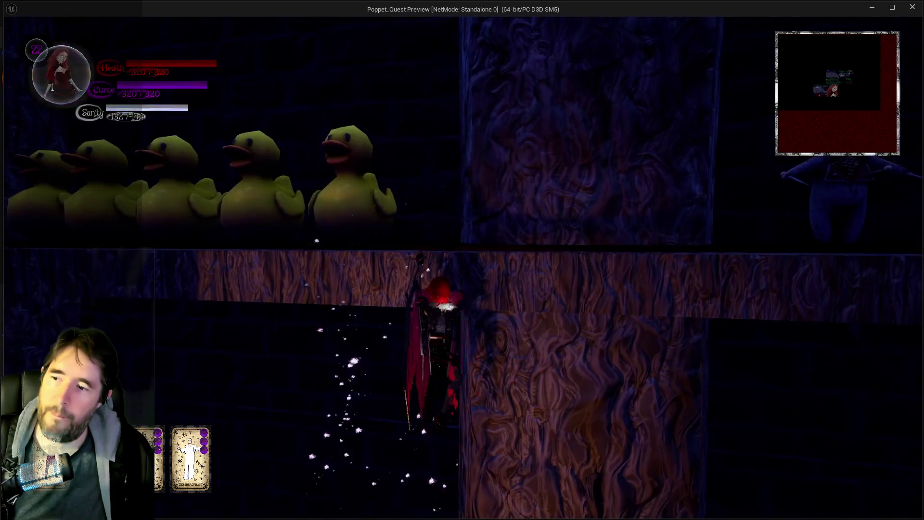
pyautogui.press('space')
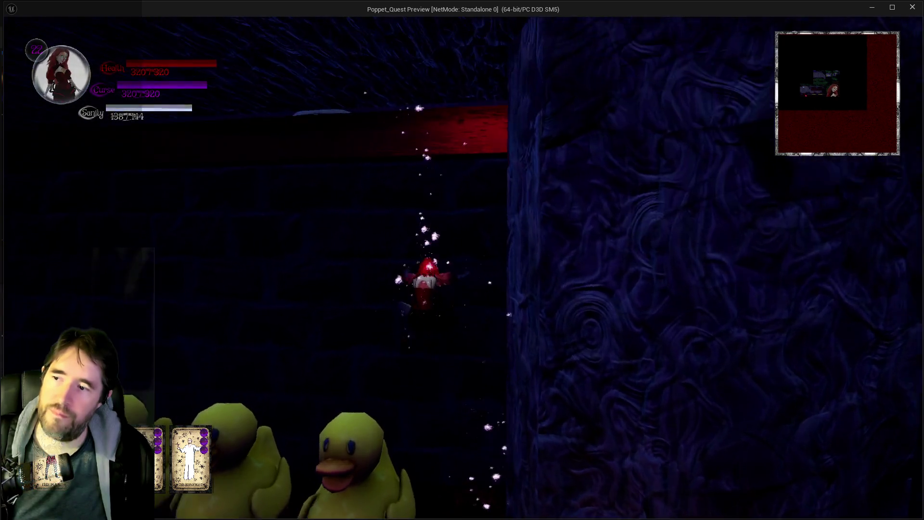
pyautogui.press('w')
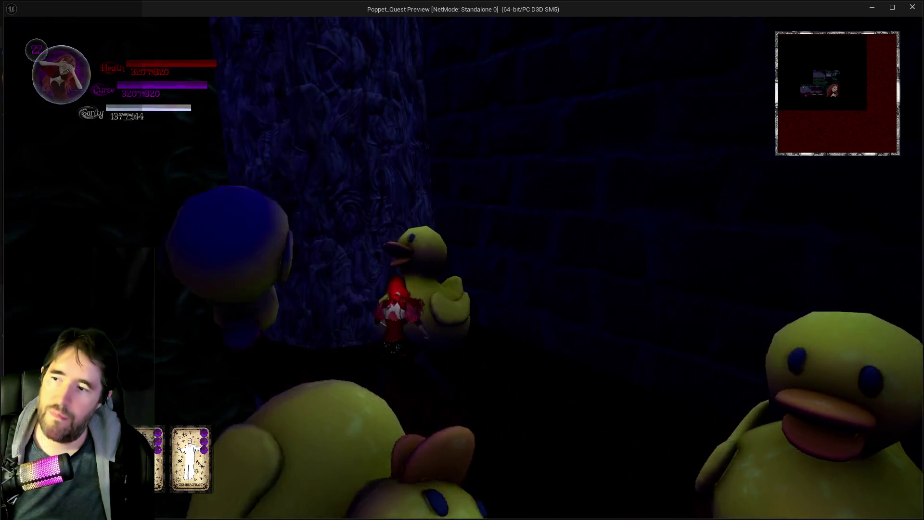
pyautogui.press('w')
pyautogui.press('w')
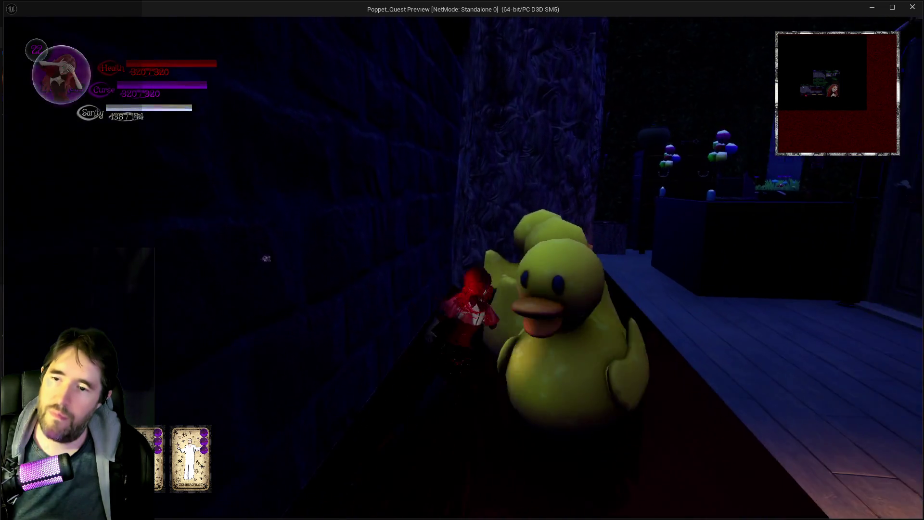
pyautogui.press('w')
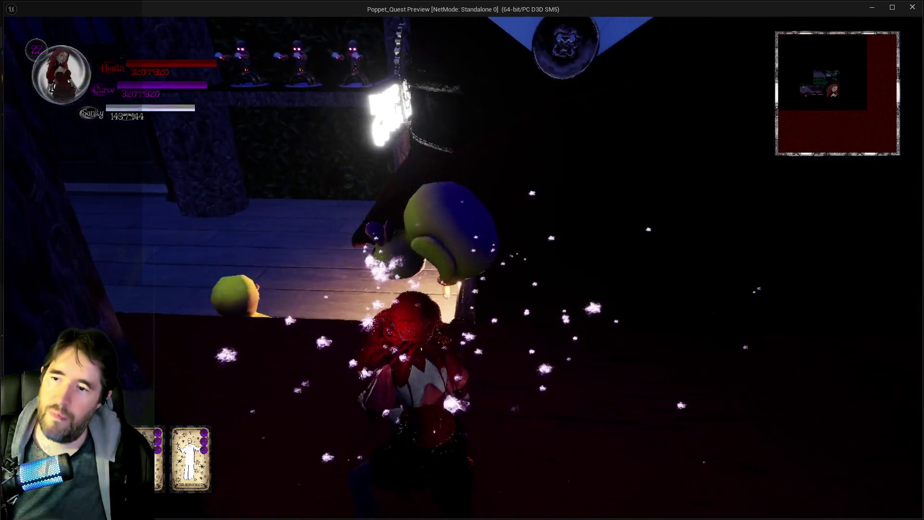
pyautogui.press('w')
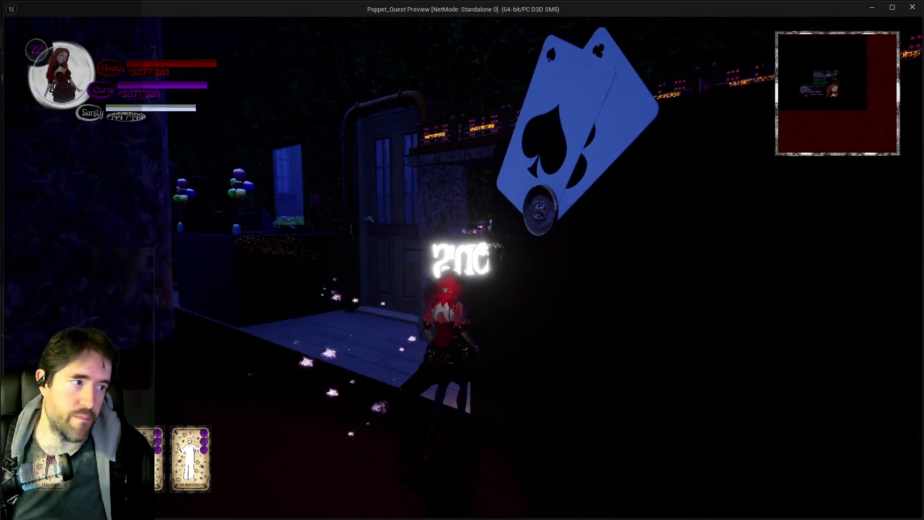
pyautogui.press('w')
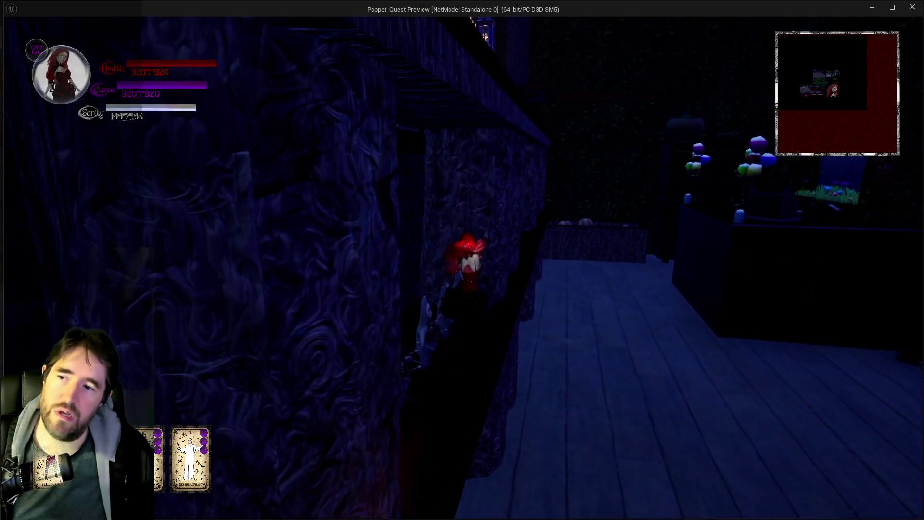
pyautogui.press('s')
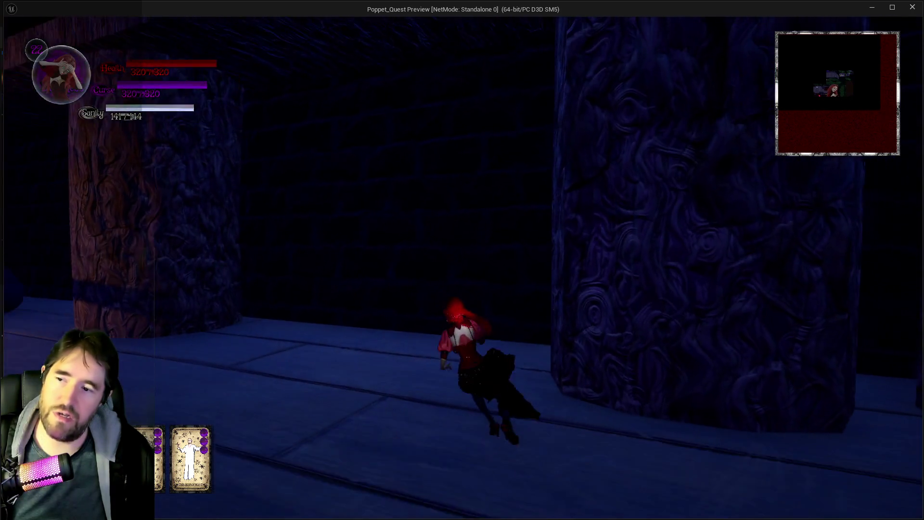
pyautogui.press('w')
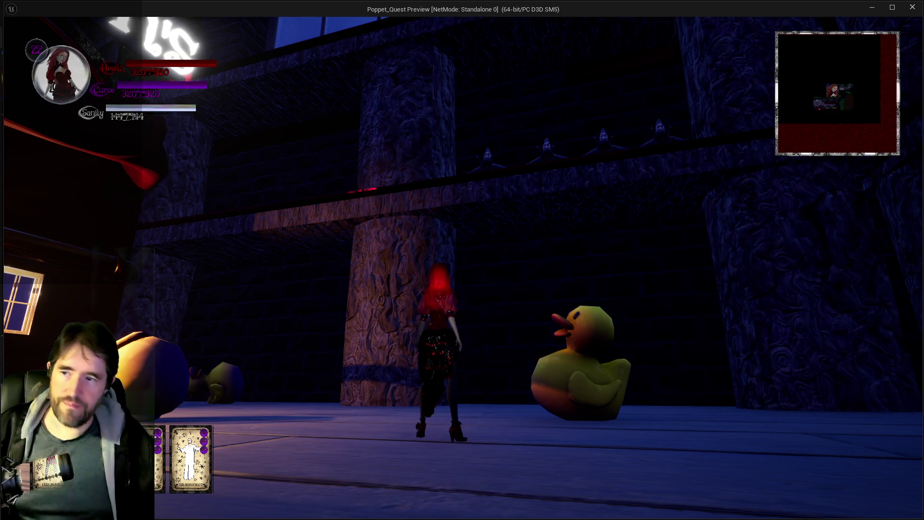
pyautogui.hotkey('alt', 'Tab')
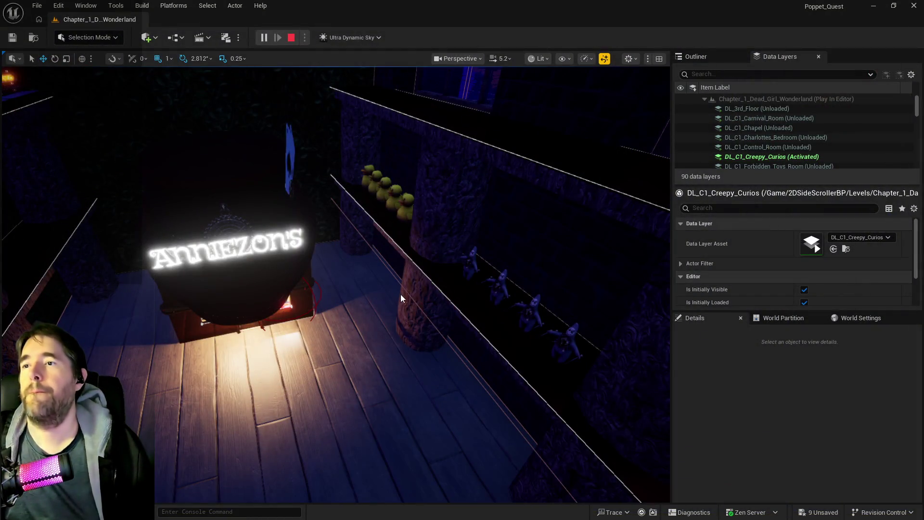
# Stop the play session, frame the four voodoo dolls, and search the Content Browser for 'text'
pyautogui.press('Escape')
pyautogui.press('f')
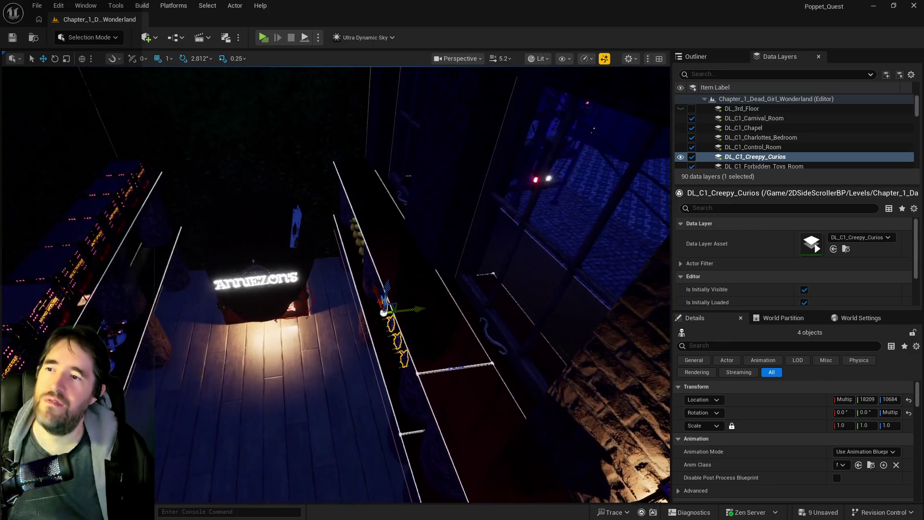
pyautogui.moveTo(452, 194); pyautogui.dragTo(453, 195)
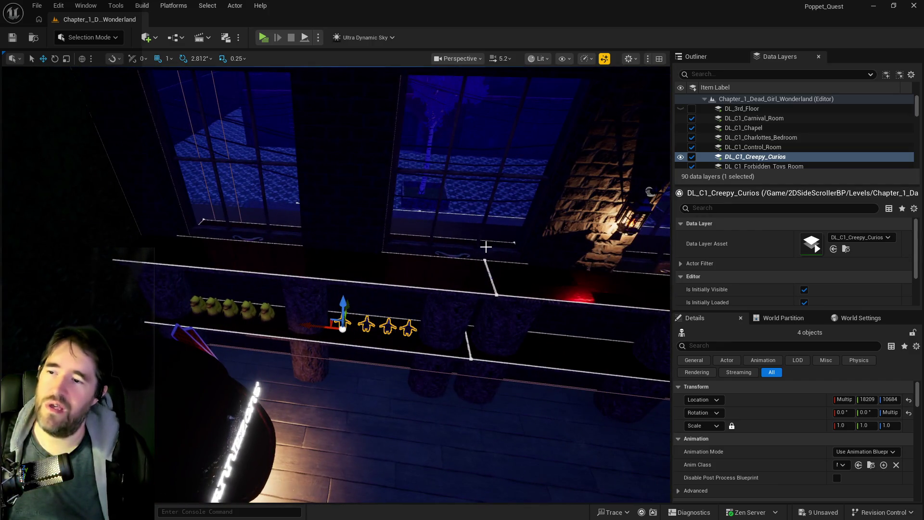
pyautogui.moveTo(527, 286); pyautogui.dragTo(493, 284)
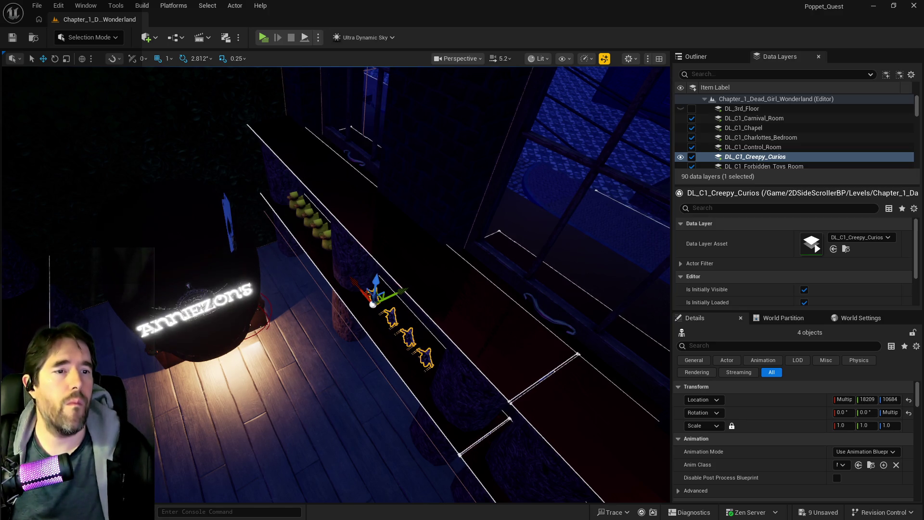
pyautogui.hotkey('ctrl', 'space')
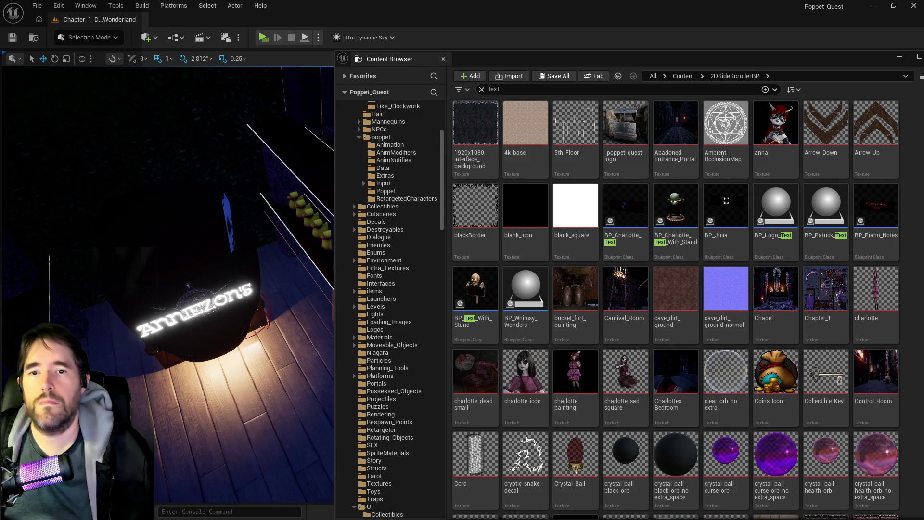
# Place a BP_Julia text sign above the doll shelf and rotate it to 163.1 degrees
pyautogui.hotkey('ctrl', 'space')
pyautogui.moveTo(433, 261)
pyautogui.mouseDown()
pyautogui.moveTo(371, 400)
pyautogui.moveTo(388, 337)
pyautogui.moveTo(422, 268)
pyautogui.mouseUp()
pyautogui.press('f')
pyautogui.press('e')
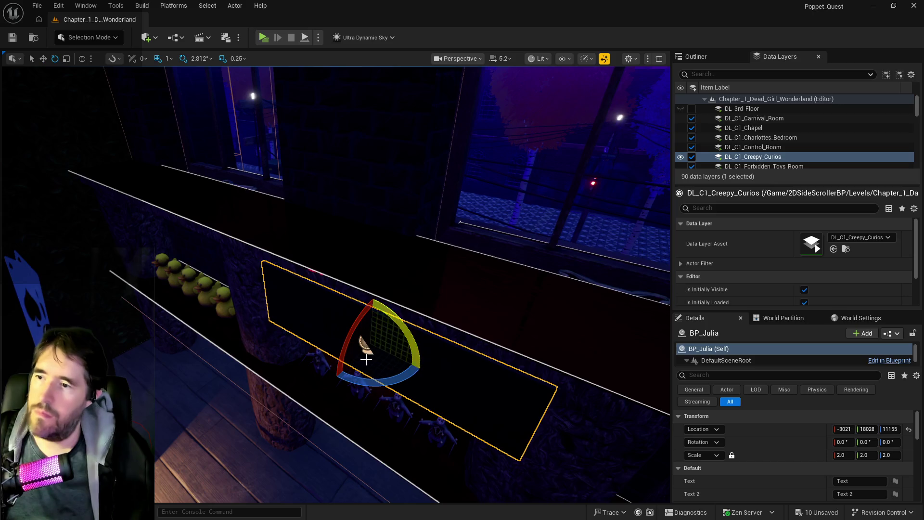
pyautogui.moveTo(374, 382)
pyautogui.mouseDown()
pyautogui.moveTo(423, 382)
pyautogui.moveTo(436, 371)
pyautogui.moveTo(428, 362)
pyautogui.moveTo(423, 373)
pyautogui.mouseUp()
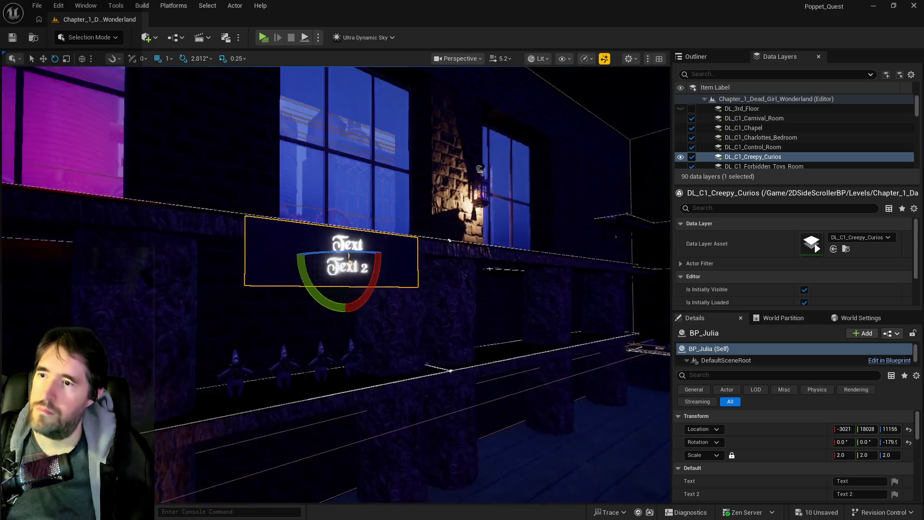
# Slide the BP_Julia sign further along the wall with the move gizmo
pyautogui.moveTo(340, 281); pyautogui.dragTo(376, 339)
pyautogui.press('r')
pyautogui.moveTo(417, 234)
pyautogui.mouseDown()
pyautogui.moveTo(395, 236)
pyautogui.moveTo(423, 235)
pyautogui.mouseUp()
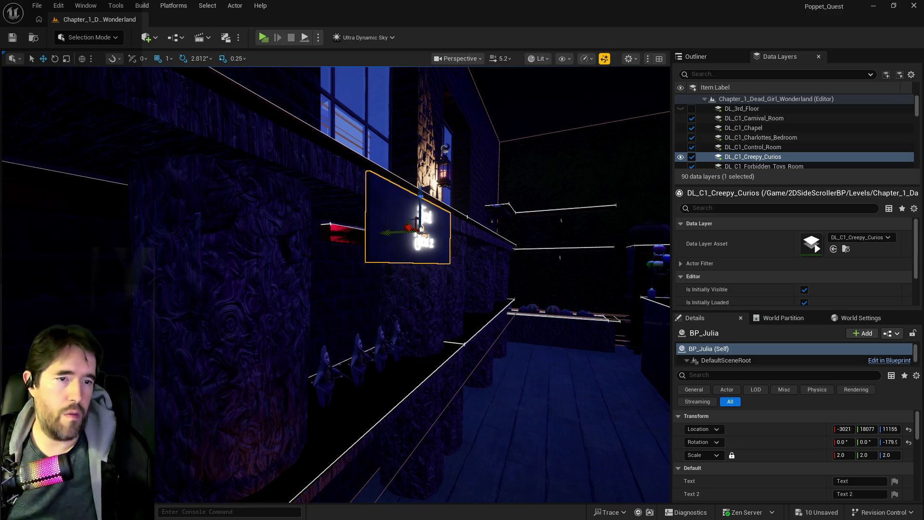
pyautogui.hotkey('ctrl', 'space')
pyautogui.hotkey('ctrl', 'space')
# Rename the BP_Julia actor to BP_Store_Text in the Outliner
pyautogui.click(692, 56)
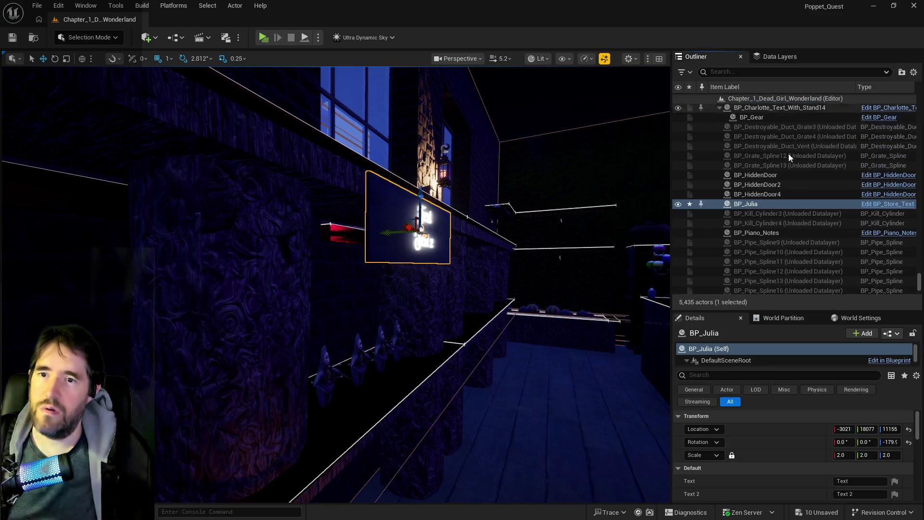
pyautogui.click(747, 205)
pyautogui.moveTo(753, 204); pyautogui.dragTo(781, 206)
pyautogui.press('BackSpace')
pyautogui.press('BackSpace')
pyautogui.write('Store_Te')
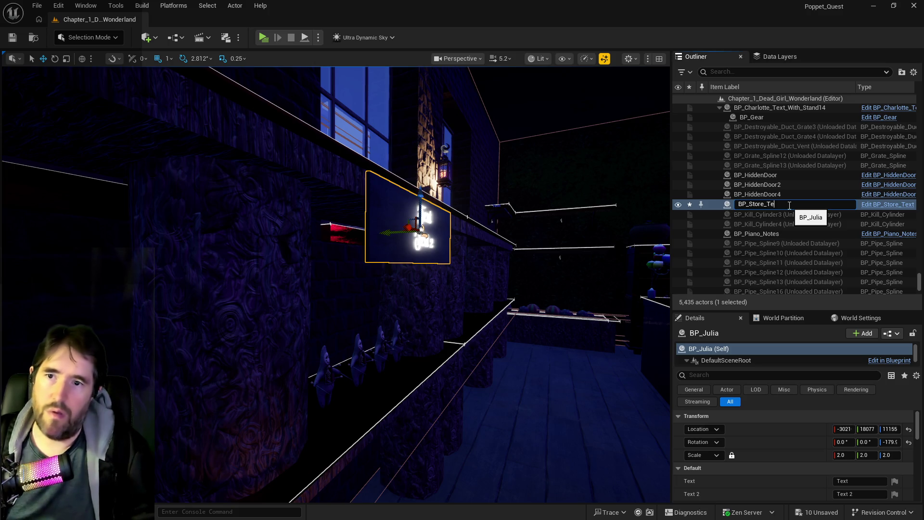
pyautogui.write('xt')
pyautogui.press('Return')
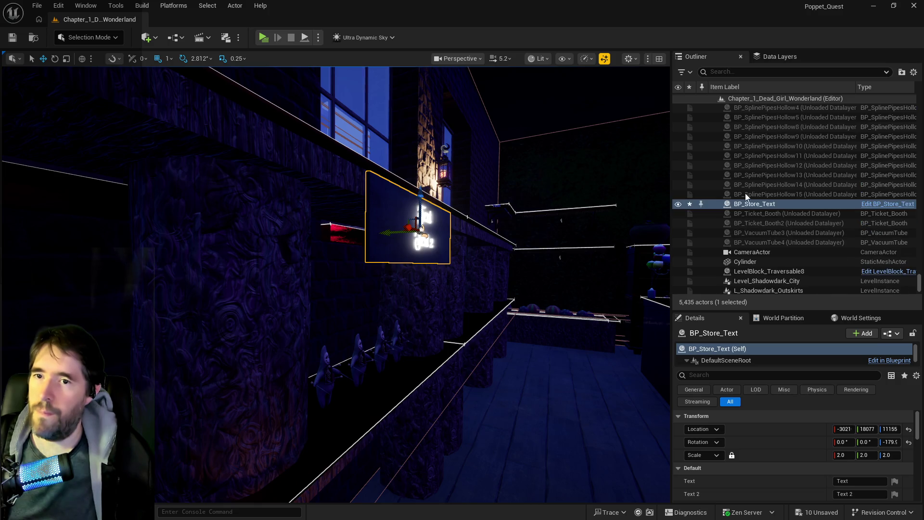
# Move BP_Store_Text into the Creepy Curios folder and the DL_C1_Creepy_Curios data layer
pyautogui.rightClick(744, 204)
pyautogui.moveTo(769, 457)
pyautogui.write('creepy')
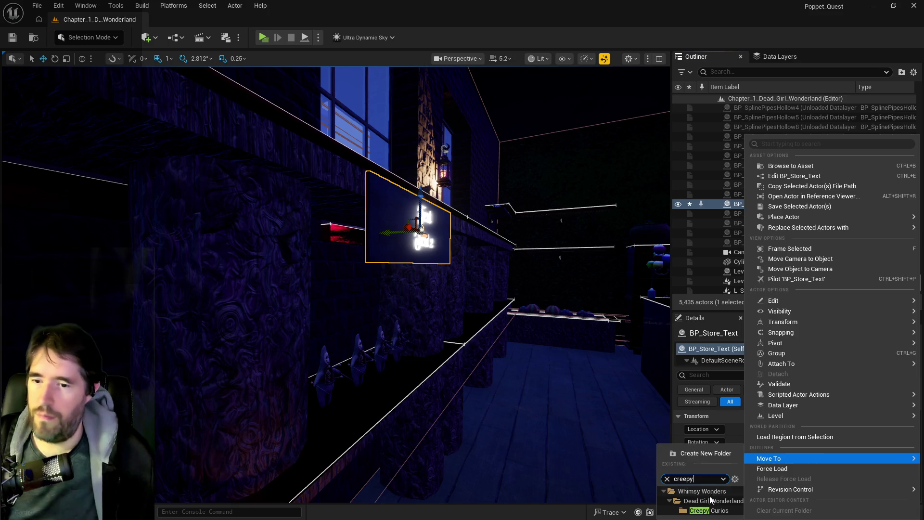
pyautogui.click(713, 511)
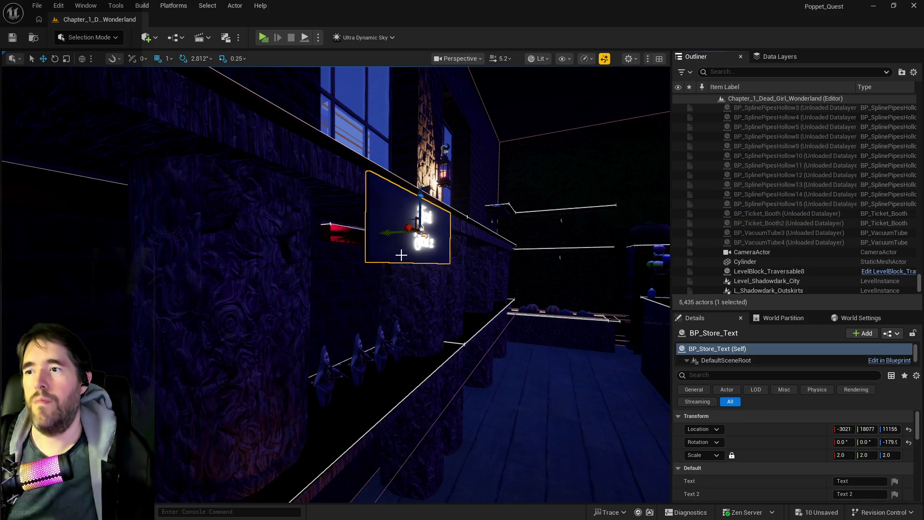
pyautogui.click(782, 57)
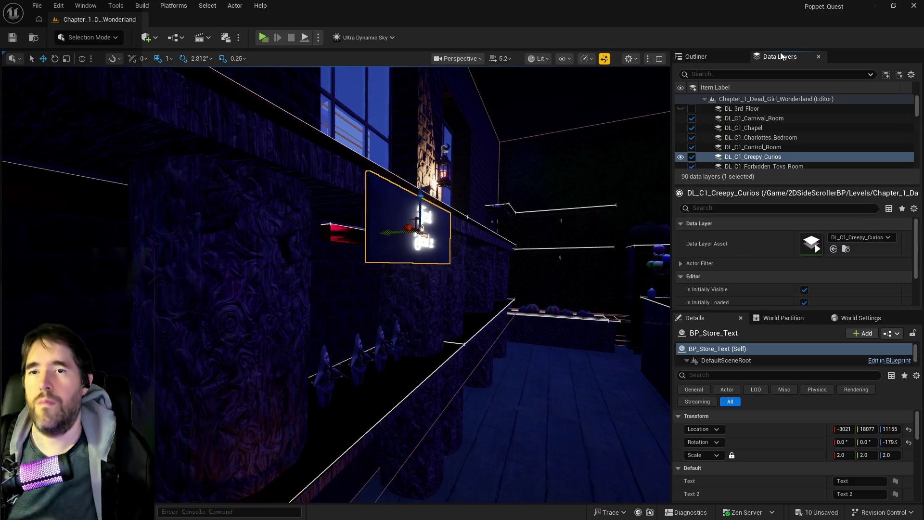
pyautogui.rightClick(770, 158)
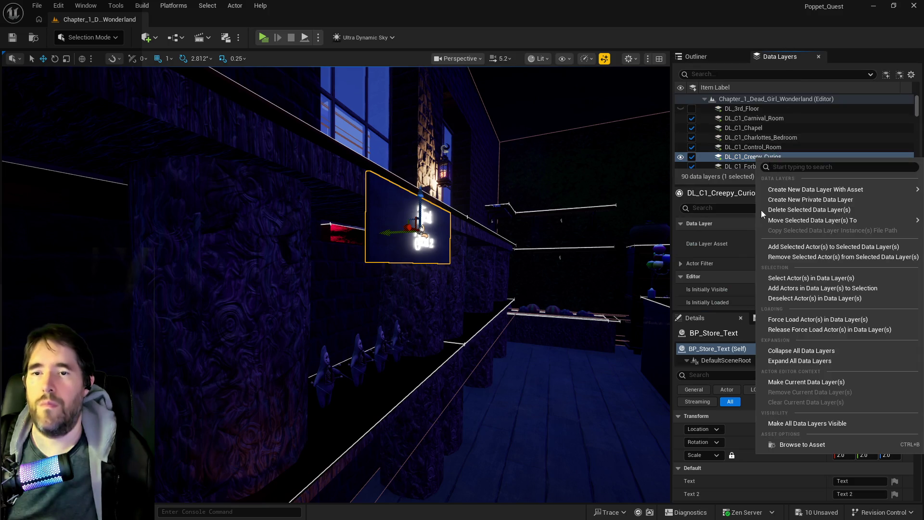
pyautogui.click(782, 254)
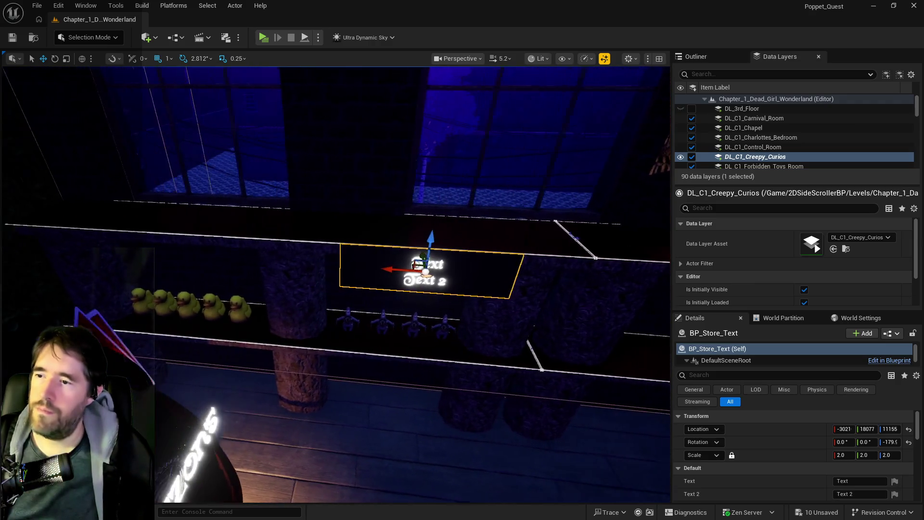
# Duplicate the store text sign and move the copy left above the duckies
pyautogui.moveTo(407, 268); pyautogui.dragTo(342, 268)
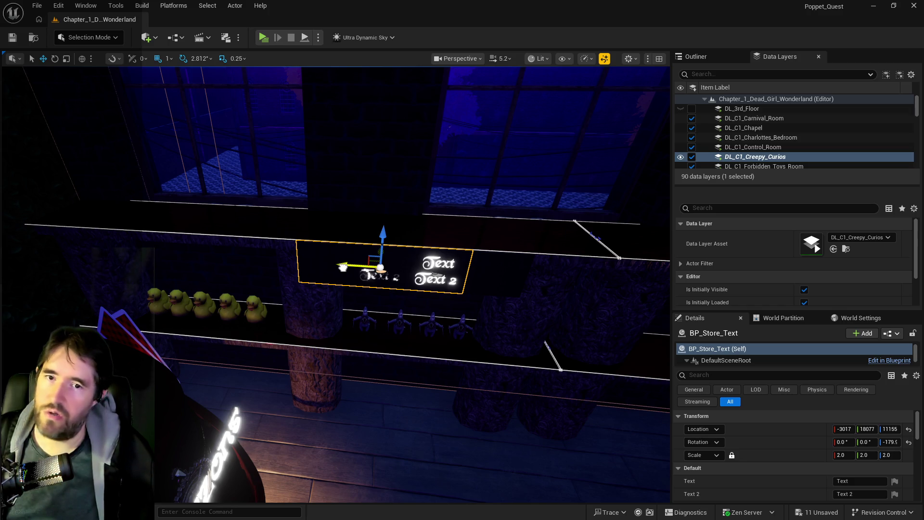
pyautogui.click(342, 267)
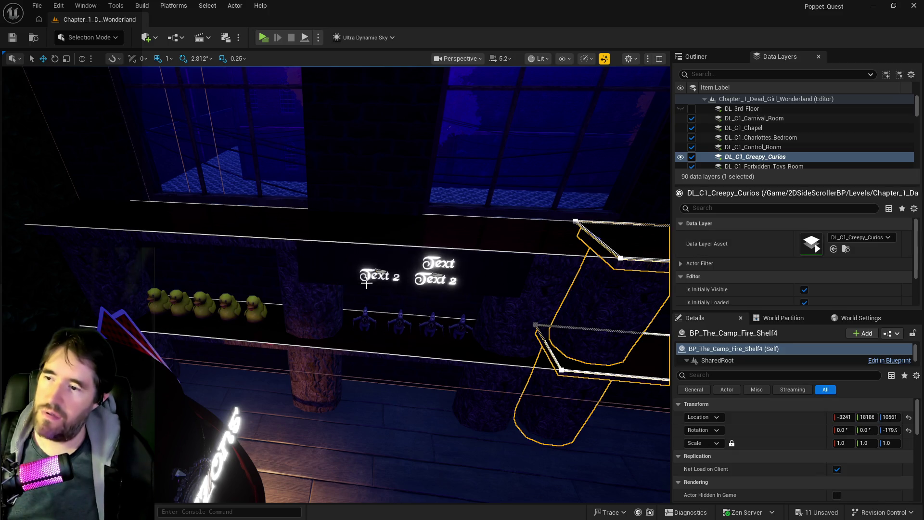
pyautogui.click(338, 258)
pyautogui.moveTo(339, 259); pyautogui.dragTo(142, 267)
# Position the third store text sign copy along the wall above the voodoo dolls
pyautogui.click(351, 249)
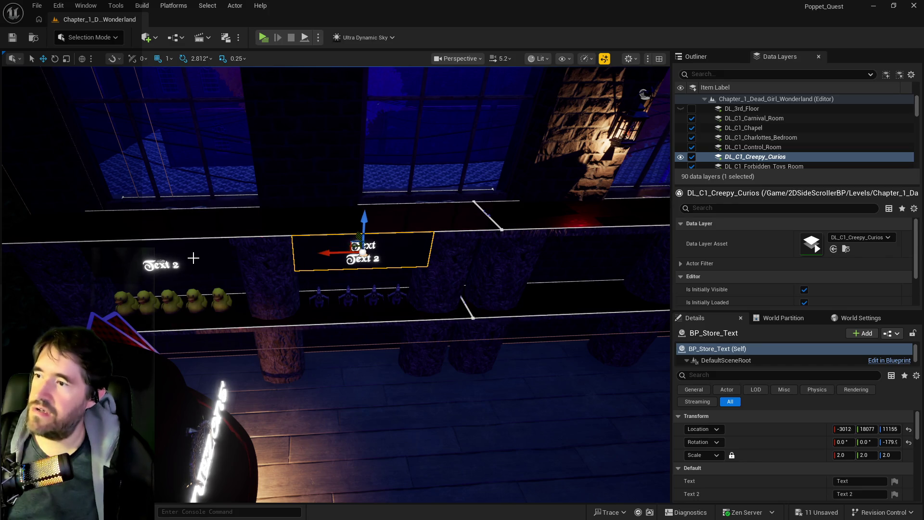
pyautogui.press('f')
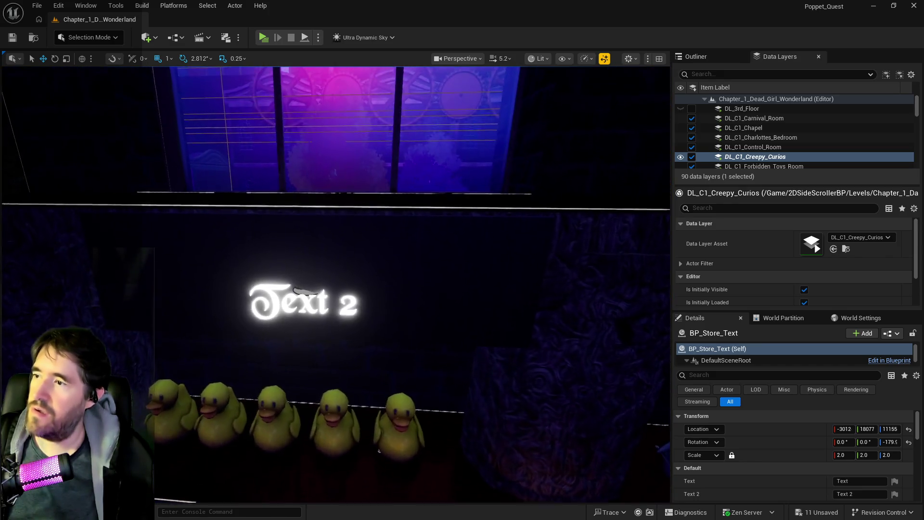
pyautogui.click(274, 249)
pyautogui.moveTo(495, 326)
pyautogui.mouseDown()
pyautogui.moveTo(433, 303)
pyautogui.moveTo(462, 313)
pyautogui.mouseUp()
pyautogui.moveTo(378, 258)
pyautogui.mouseDown()
pyautogui.moveTo(366, 260)
pyautogui.moveTo(378, 257)
pyautogui.mouseUp()
pyautogui.click(378, 243)
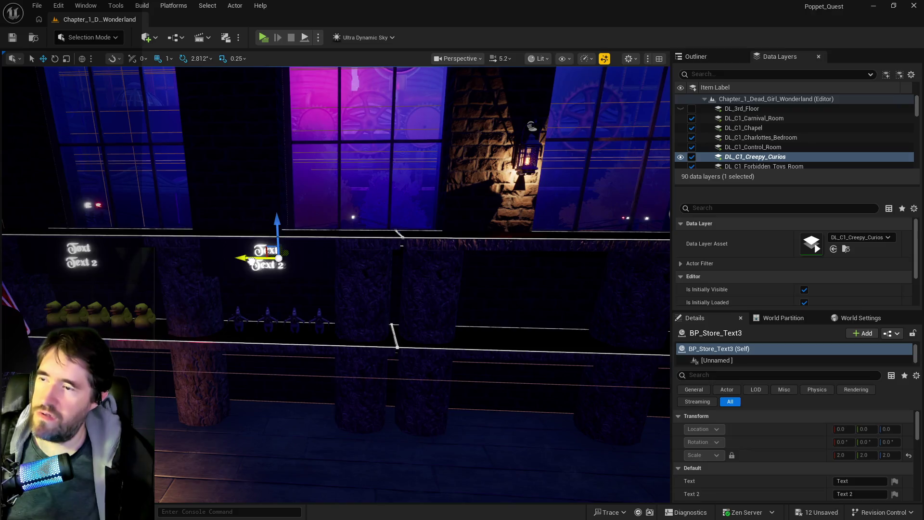
pyautogui.click(448, 273)
pyautogui.moveTo(449, 273); pyautogui.dragTo(503, 274)
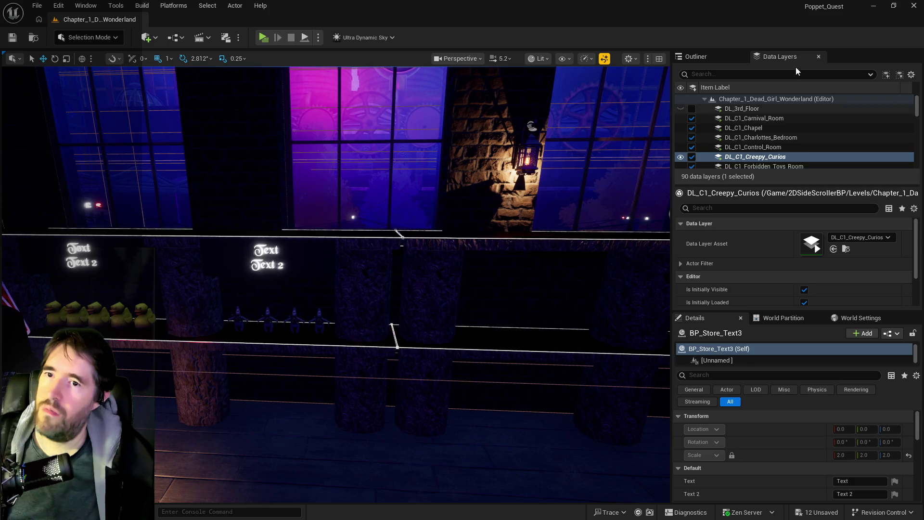
pyautogui.click(740, 56)
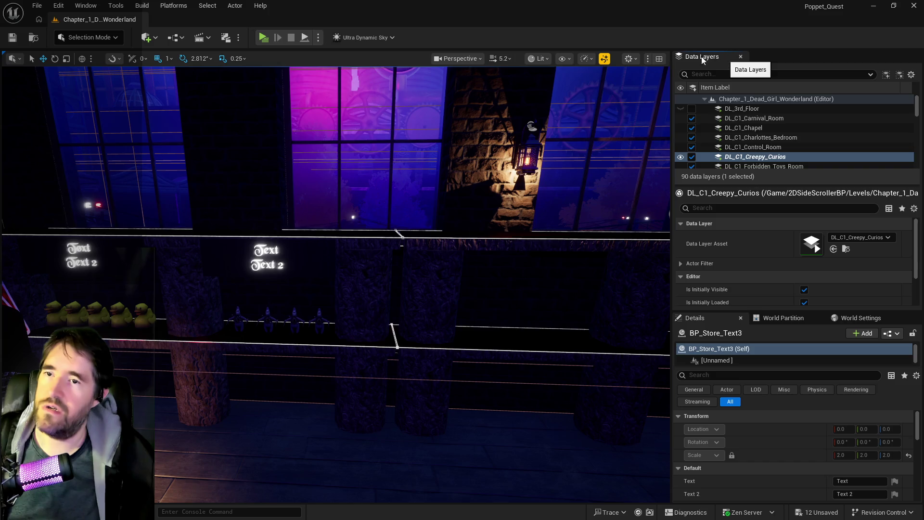
# Reopen Outliner 1 from the Window menu and dock it left of the Data Layers tab
pyautogui.click(87, 5)
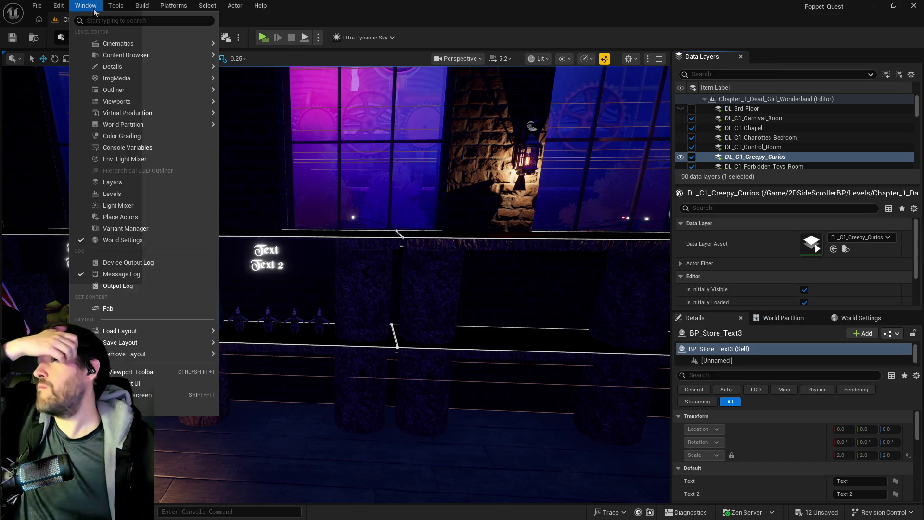
pyautogui.moveTo(100, 54)
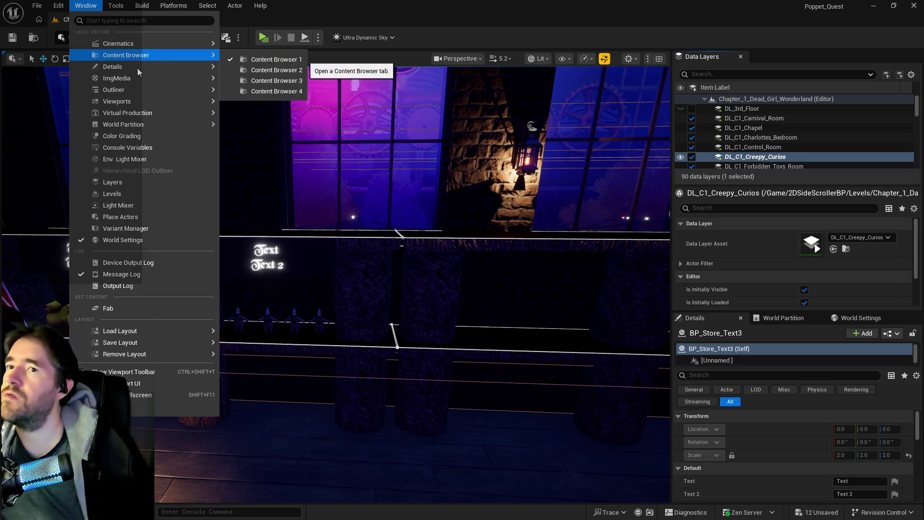
pyautogui.moveTo(135, 71)
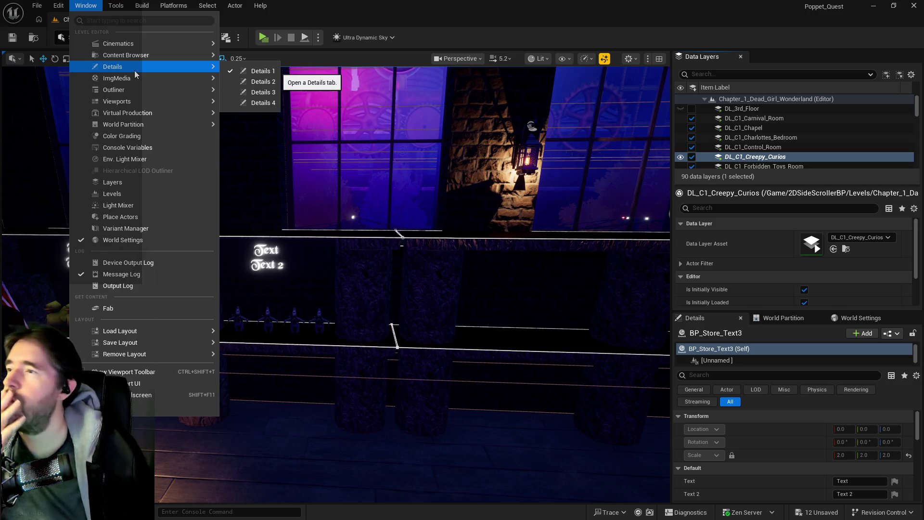
pyautogui.moveTo(125, 96)
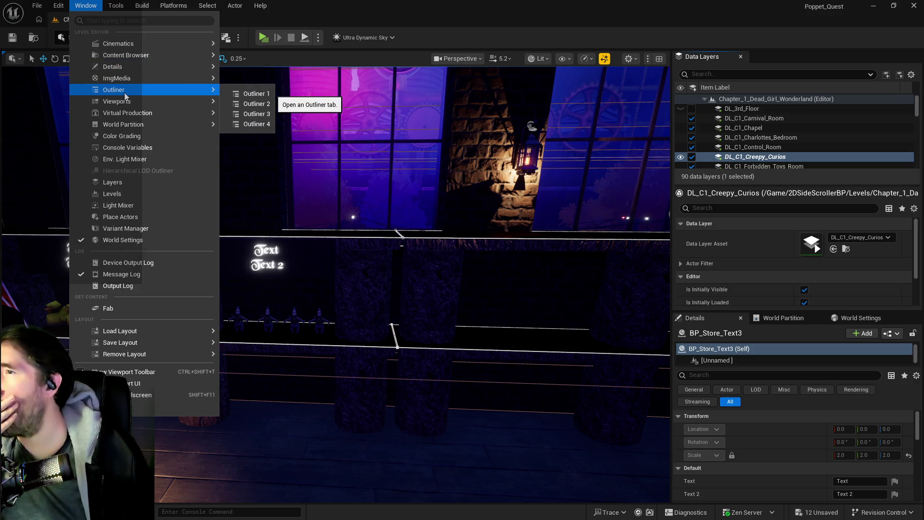
pyautogui.click(255, 93)
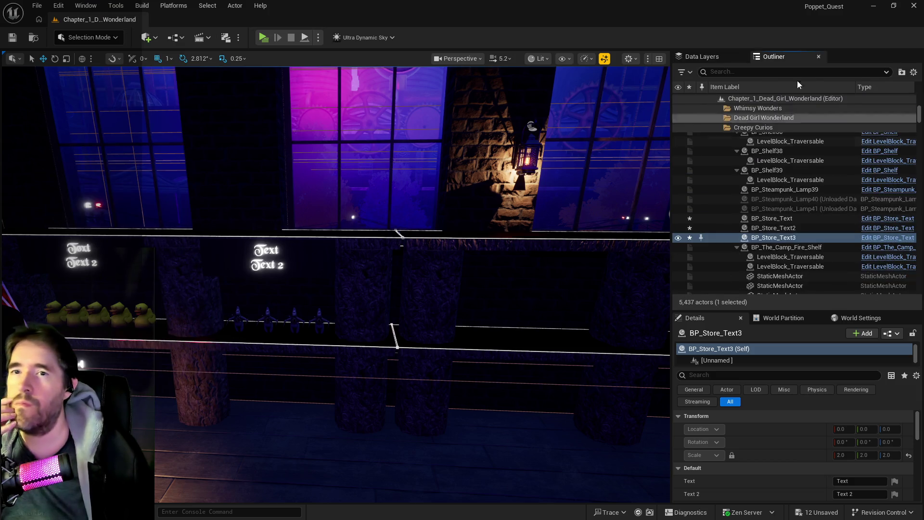
pyautogui.moveTo(785, 57); pyautogui.dragTo(712, 57)
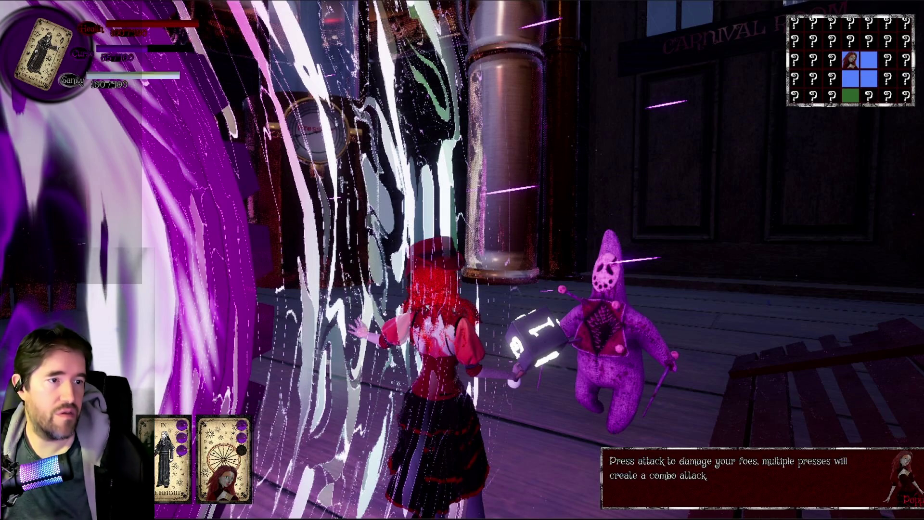
# Close the crash reporter without sending the report
pyautogui.click(278, 392)
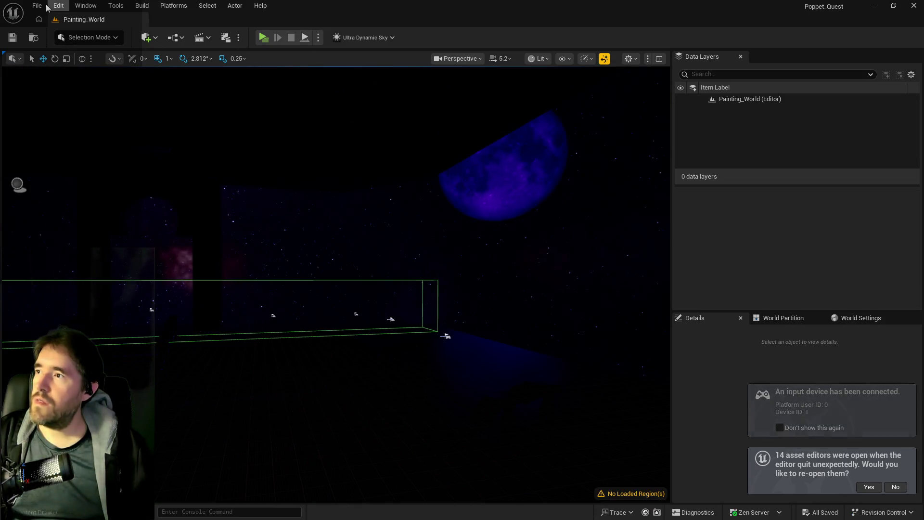
# Load Chapter_1_Dead_Girl_Wonderland from the File menu's recent levels
pyautogui.click(37, 5)
pyautogui.moveTo(96, 73)
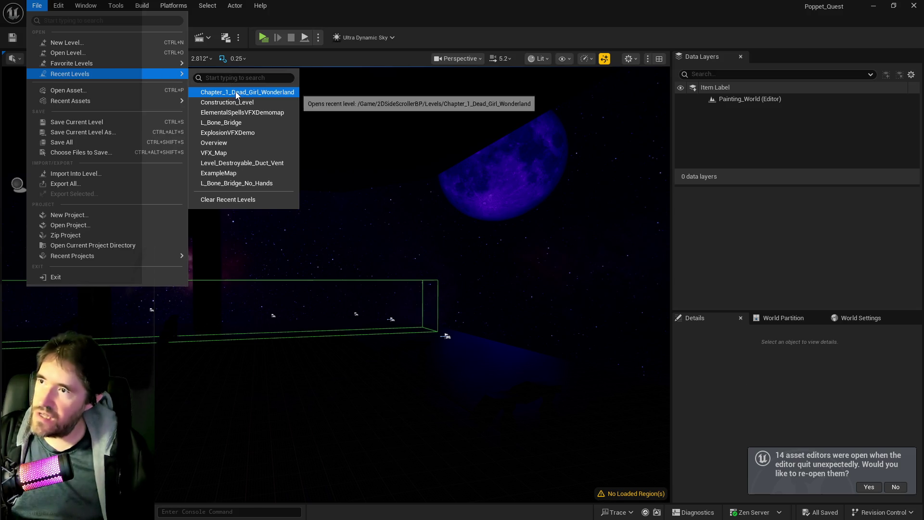
pyautogui.click(231, 92)
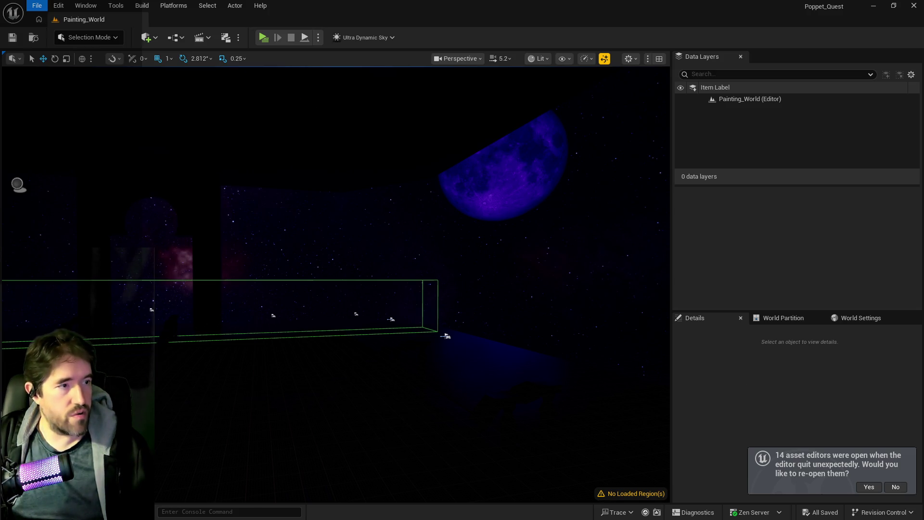